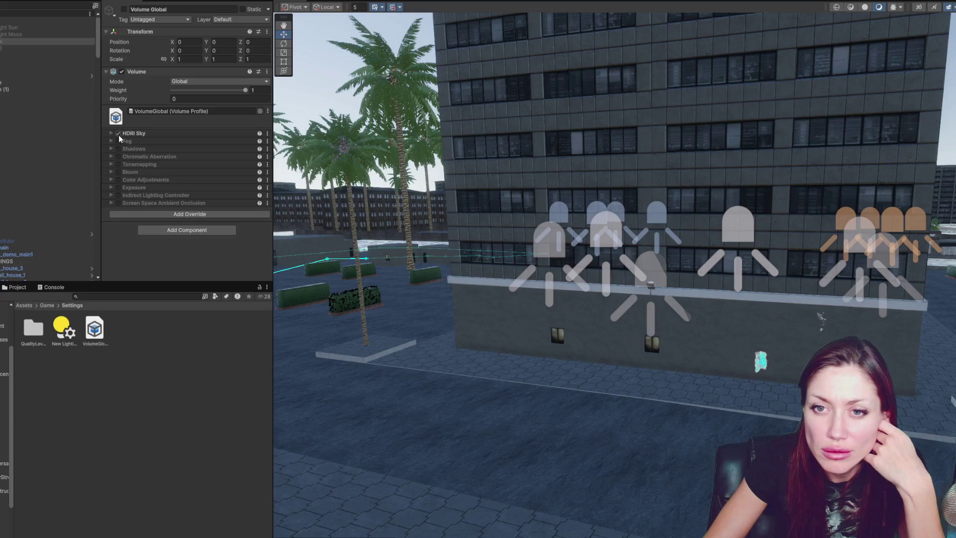
Re-enable the Directional Light Sun so the city scene is brightly lit
left_click(123, 9)
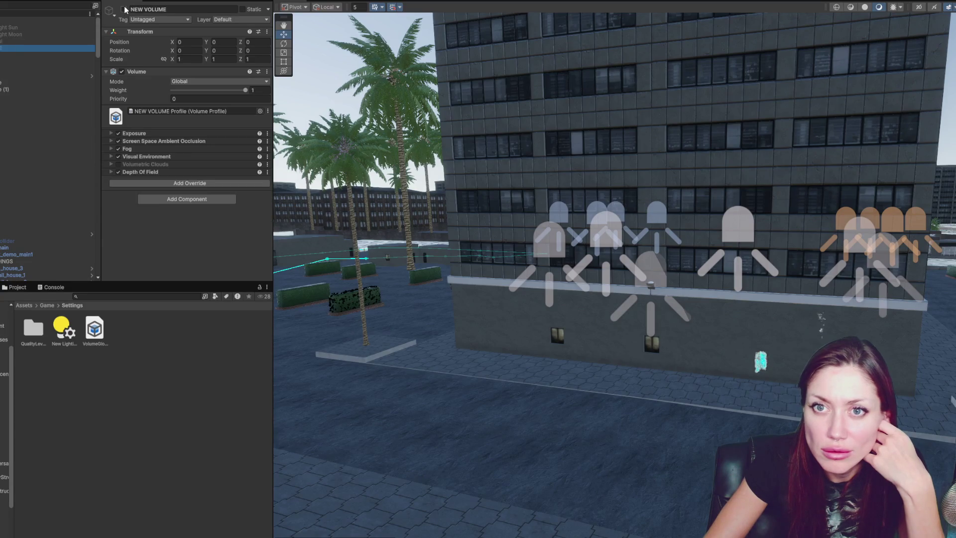
left_click(9, 28)
left_click(123, 8)
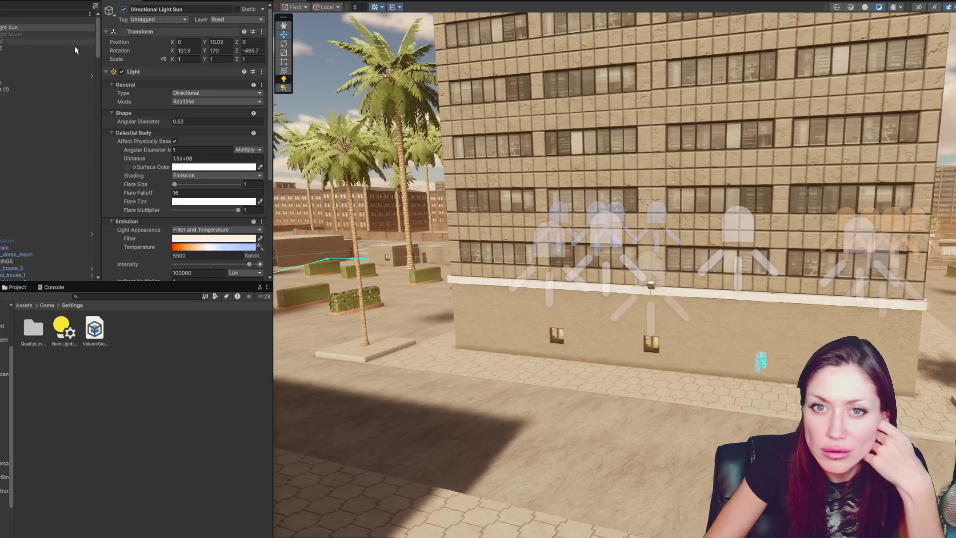
Select the building's child Spot Light and search the Hierarchy for office_building_1_with_base (2)
left_click(558, 243)
left_click(558, 243)
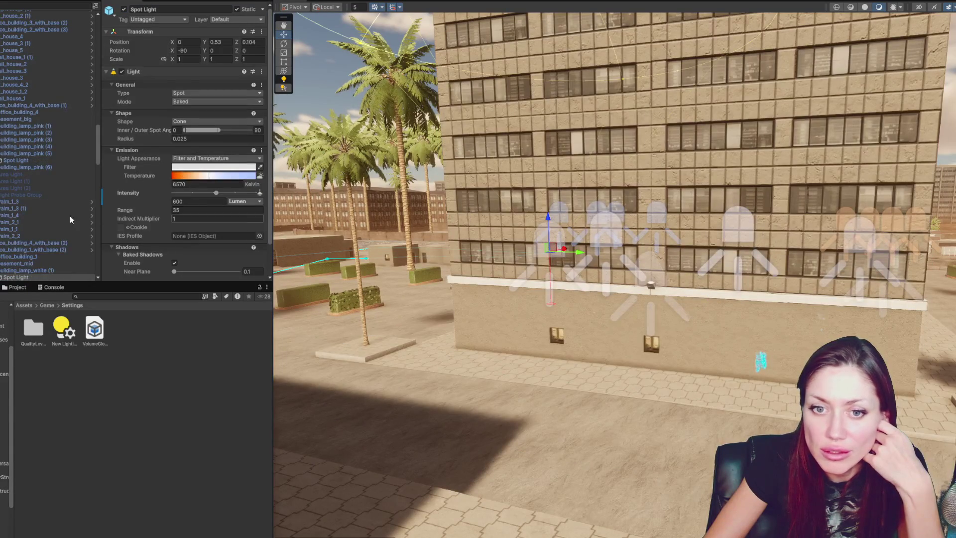
scroll(50, 189, "down", 8)
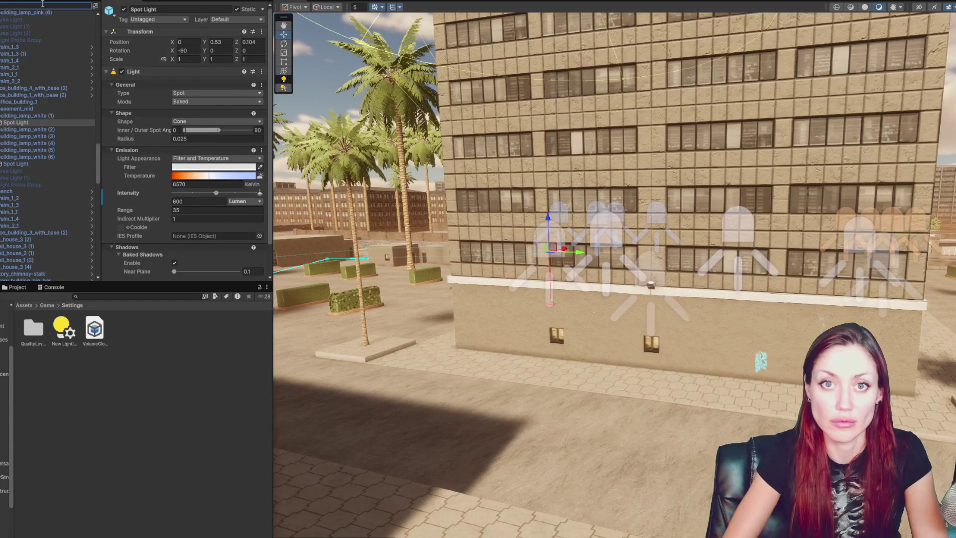
left_click(43, 6)
type("office_building_1_with_base (2)")
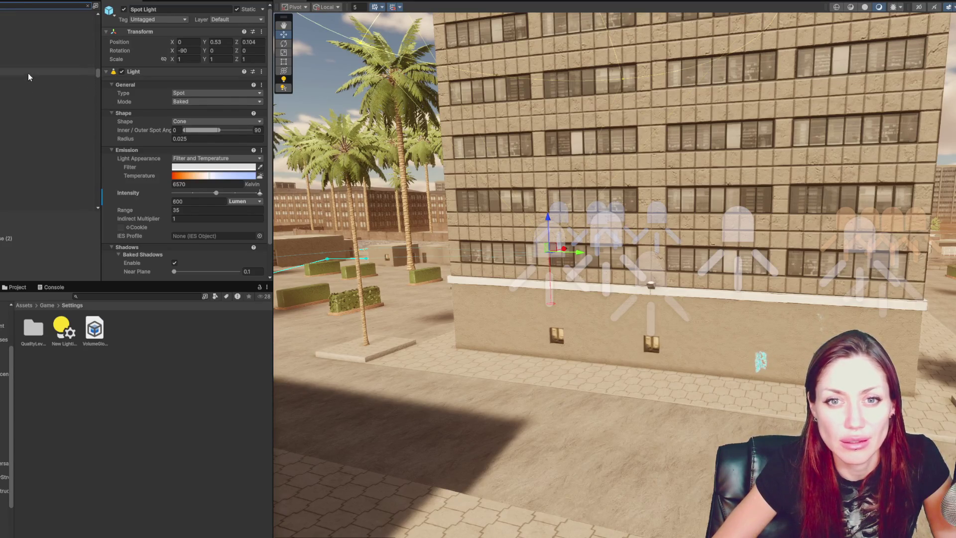
Select the car's light and part objects and frame them in the Scene view
scroll(44, 90, "down", 2)
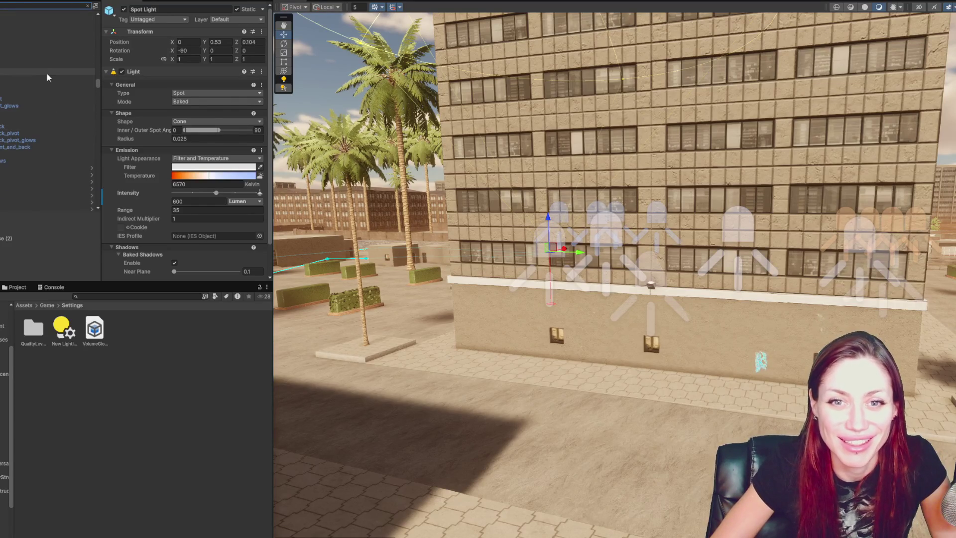
left_click(47, 78)
left_click(33, 161, "shift")
key("f")
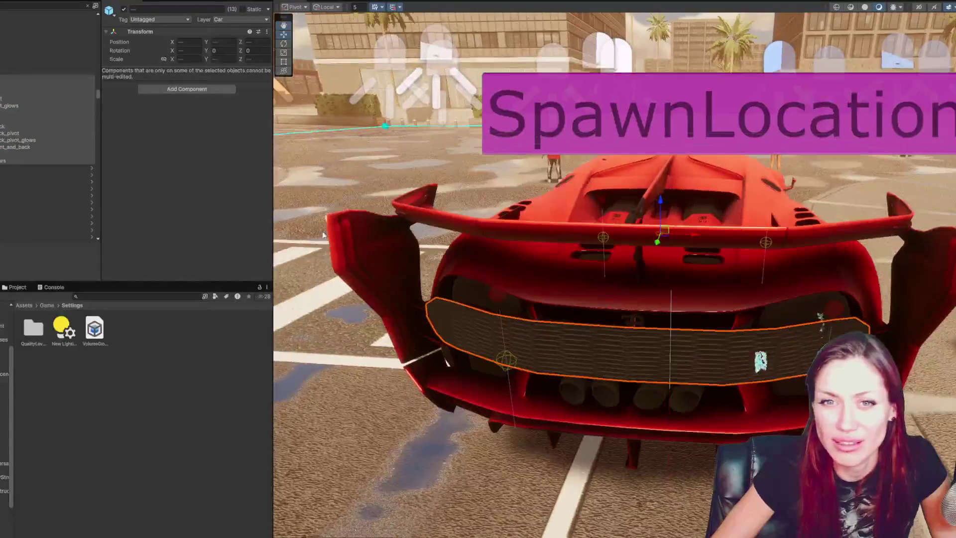
Frame the car, then select two neighbouring spot lights and deactivate them
scroll(49, 88, "down", 5)
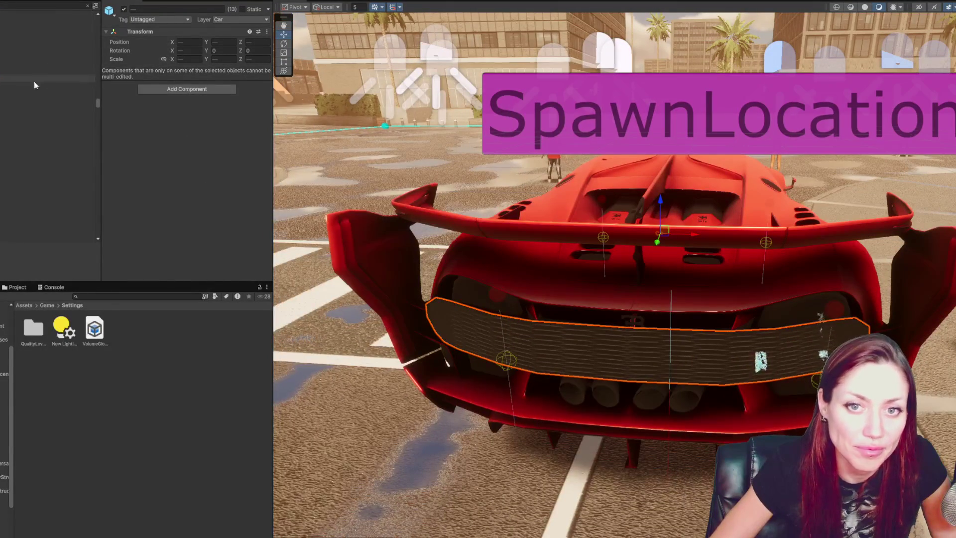
scroll(39, 89, "up", 3)
key("f")
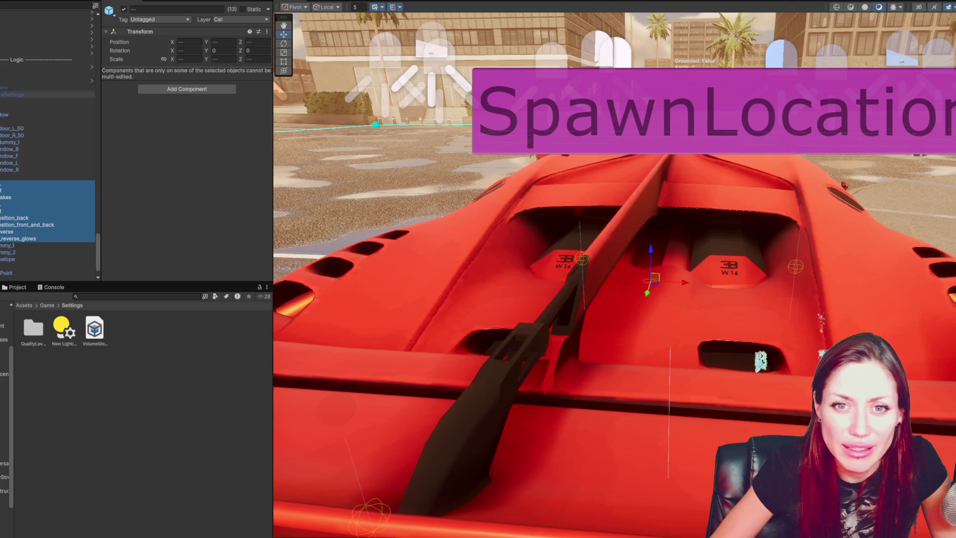
left_click(23, 5)
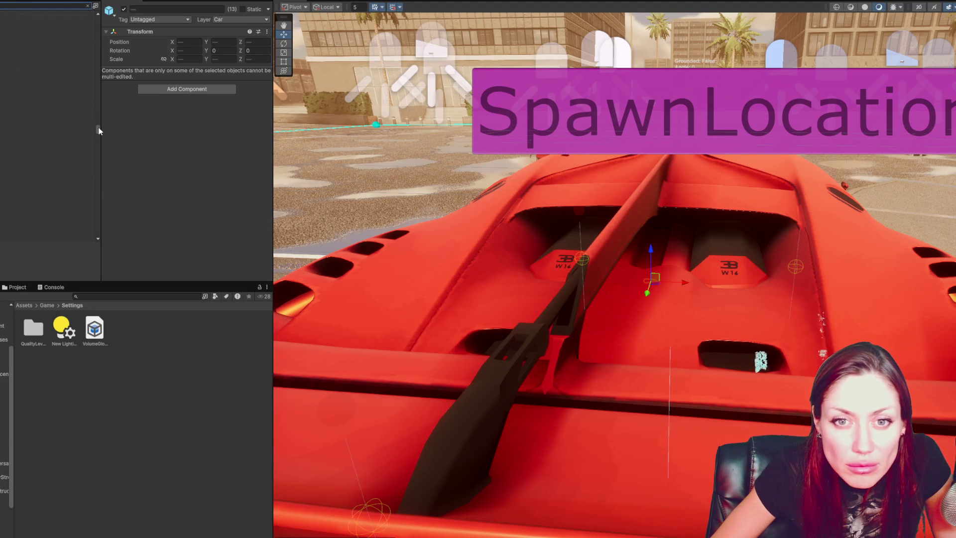
left_click(60, 100)
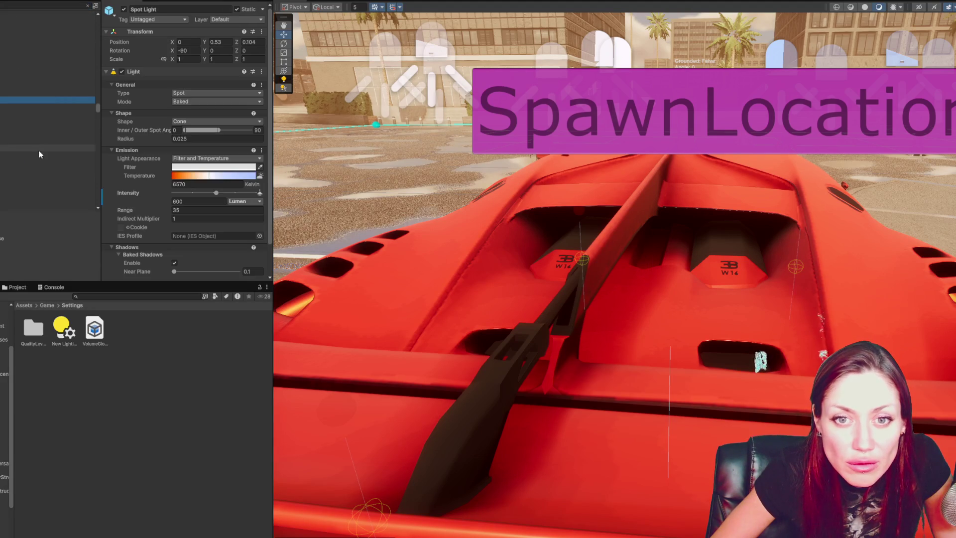
left_click(20, 105)
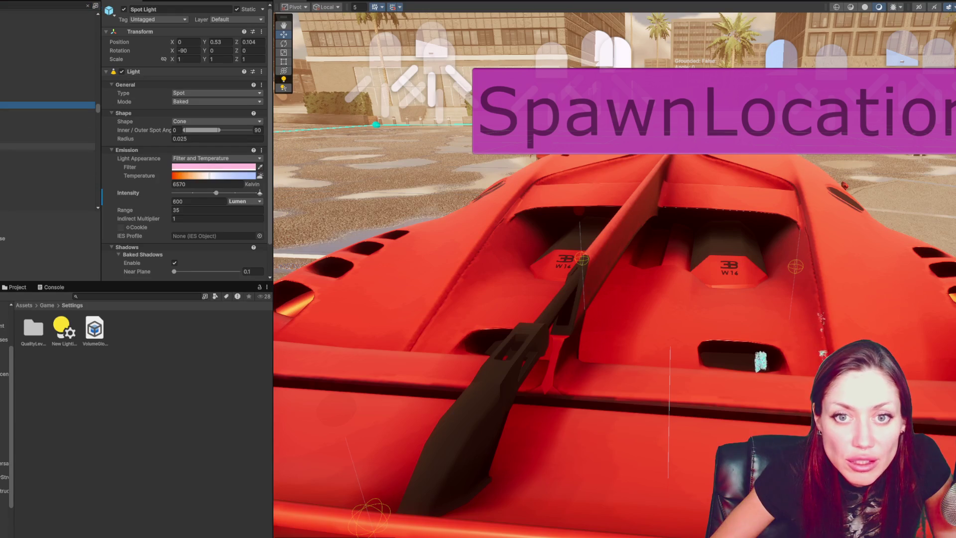
key("shift+Down")
left_click(123, 9)
Select the whole block of 111 spot lights, deactivate them, then select the red car
left_click(15, 145)
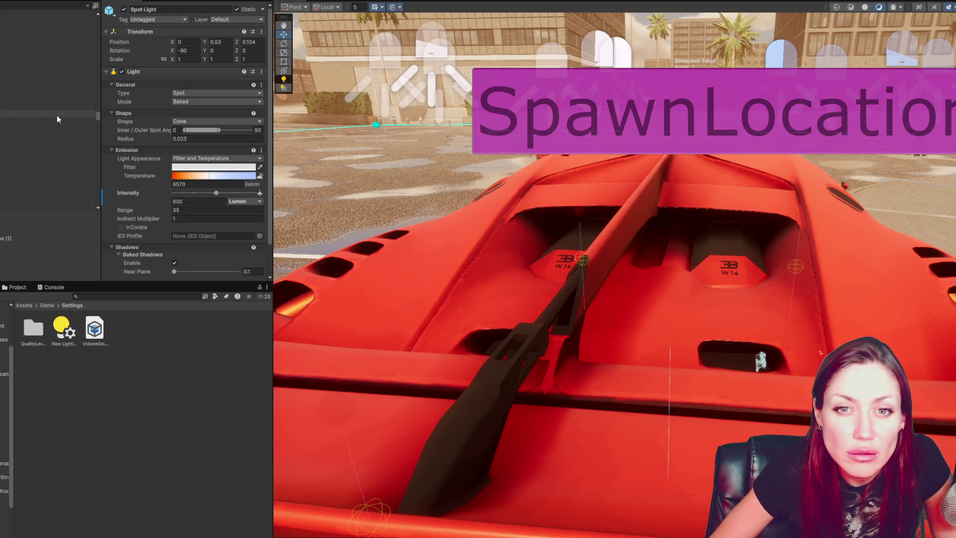
left_click(50, 14, "shift")
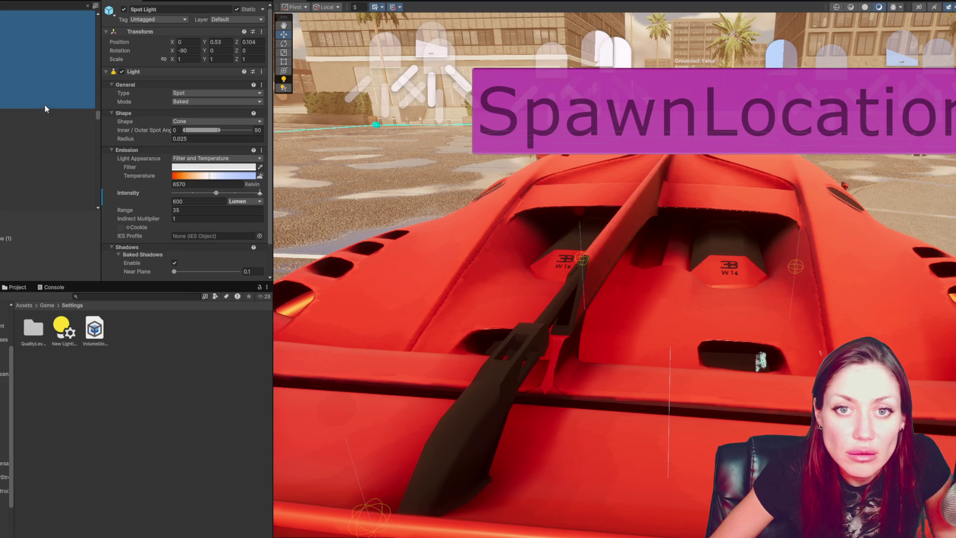
left_click(124, 9)
left_click_drag(98, 120, 88, 206)
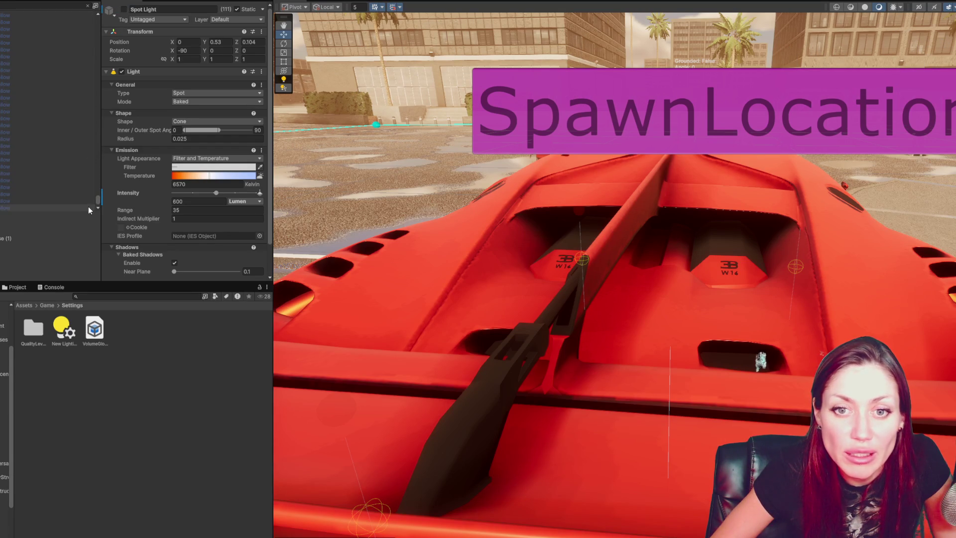
left_click(590, 369)
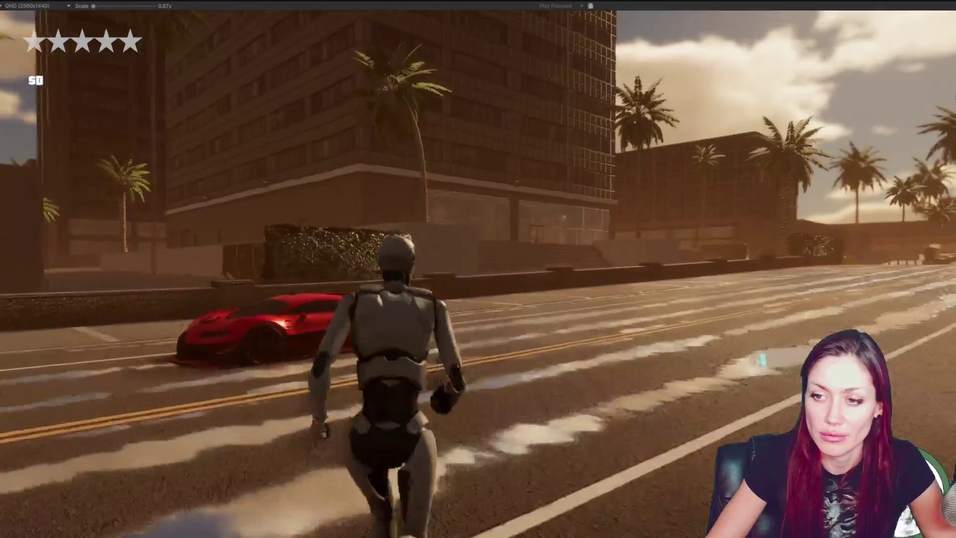
Get the player character into the red car with E
key("e")
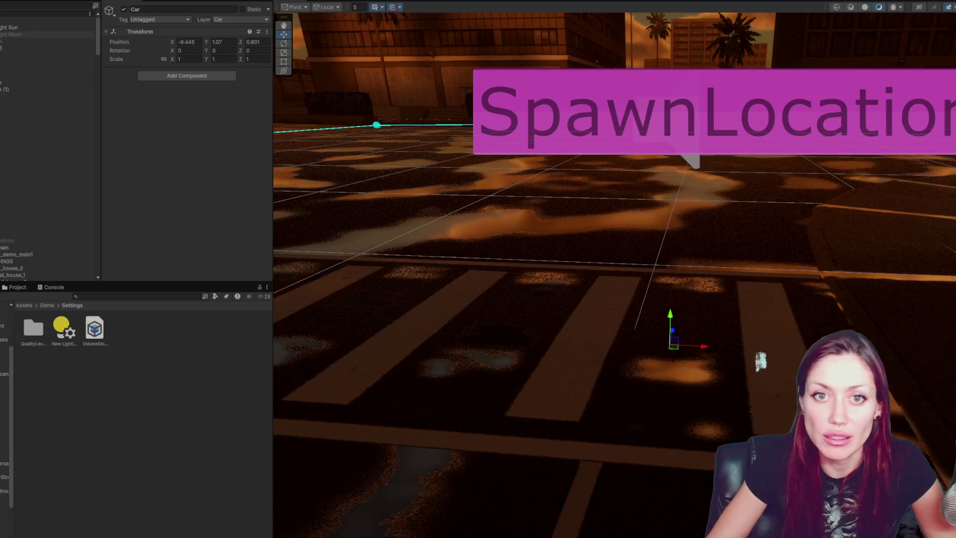
Select the city road mesh, then select and frame the car's Logic object
left_click(59, 255)
scroll(12, 233, "down", 10)
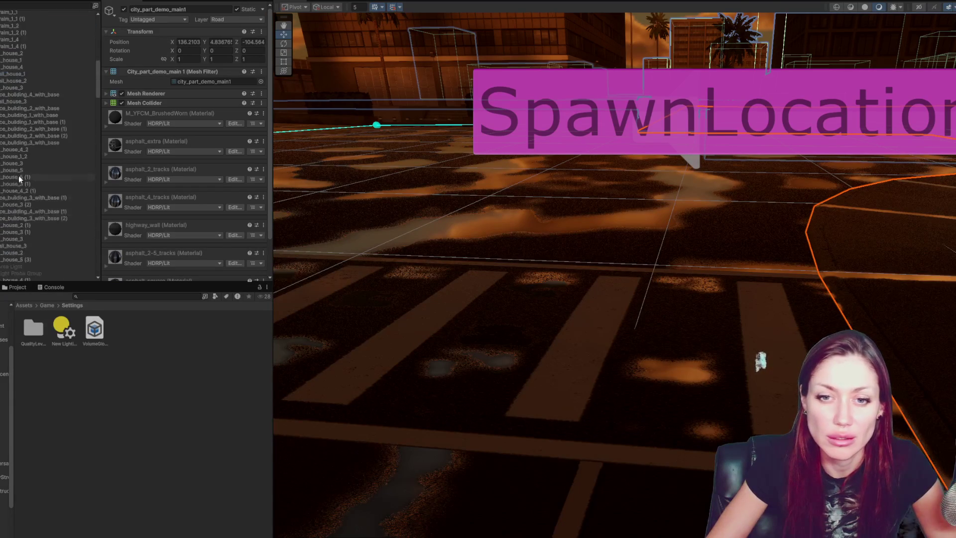
scroll(11, 167, "down", 10)
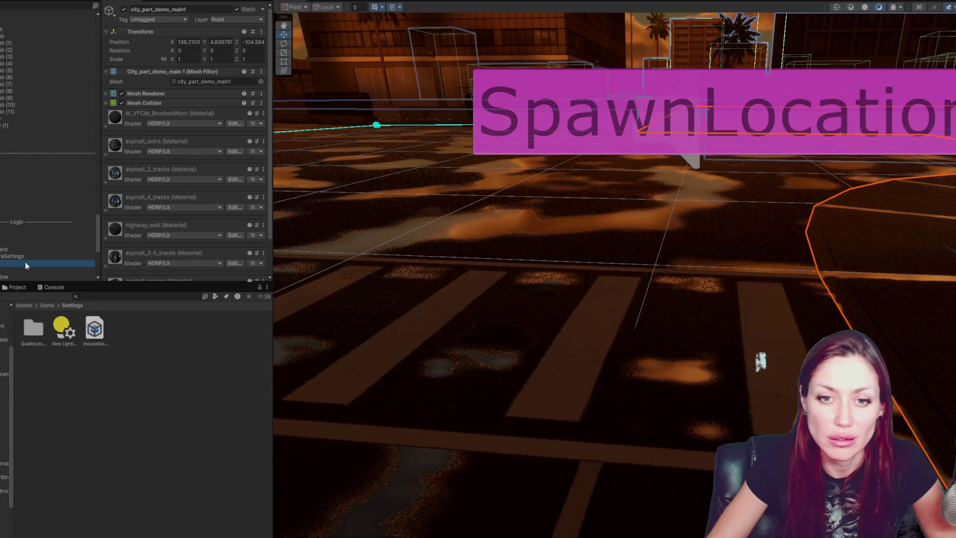
double_click(25, 263)
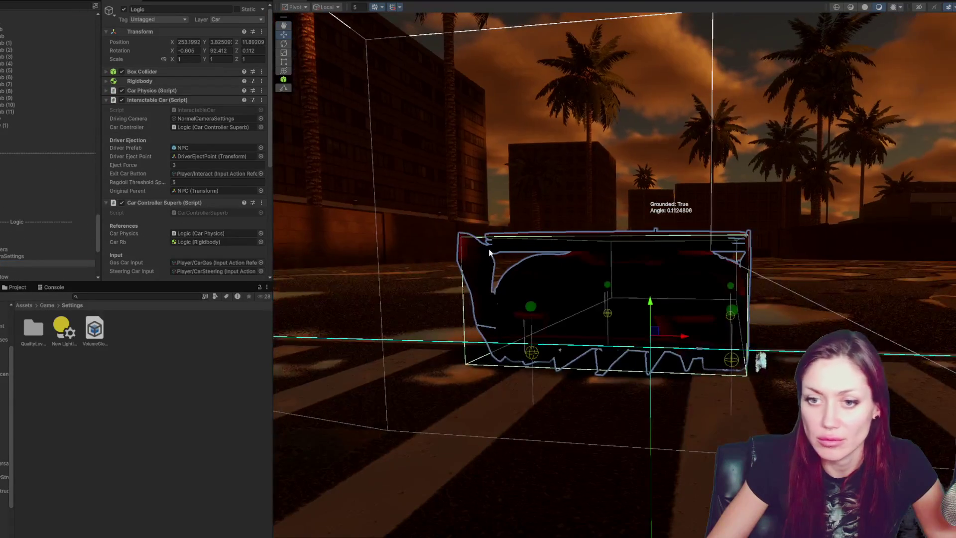
Expand lights_brakes > lights_brakes_pivot, select lights_brakes_pivot_glows, and expand its material settings
scroll(3, 204, "down", 8)
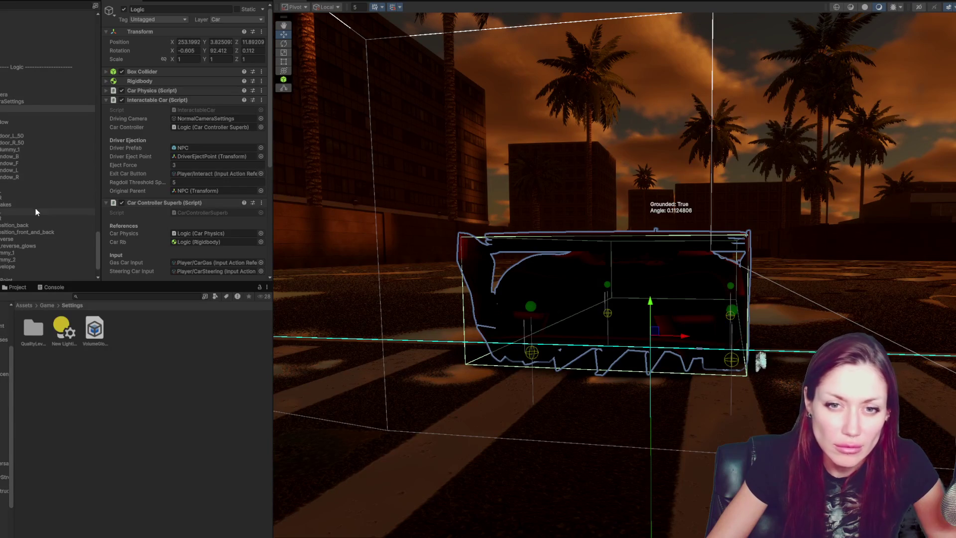
left_click(5, 204)
key("Right")
key("Down")
key("Right")
key("Down")
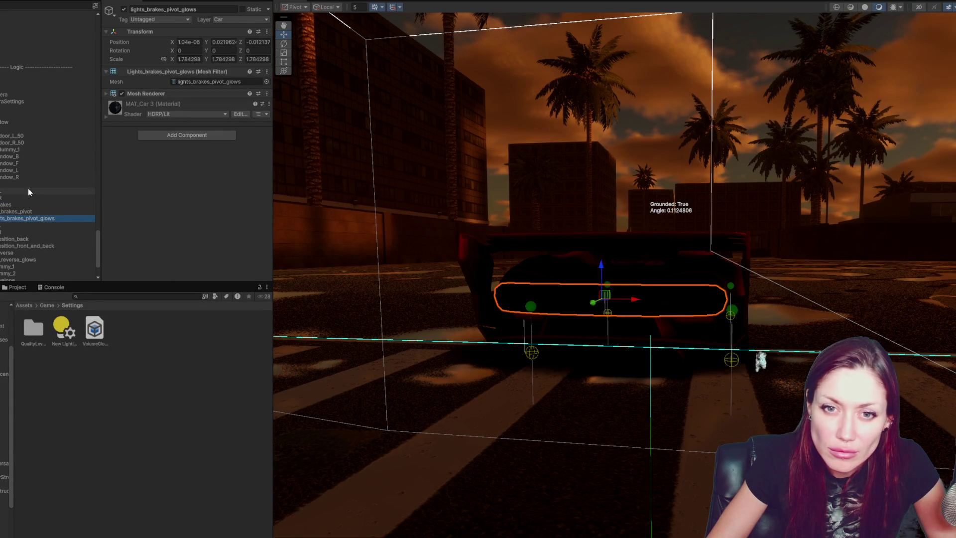
left_click(143, 105)
Enable emission intensity on MAT_Car 3 with pure red (FF0000) emissive colour at 1000 Nits
scroll(143, 106, "down", 5)
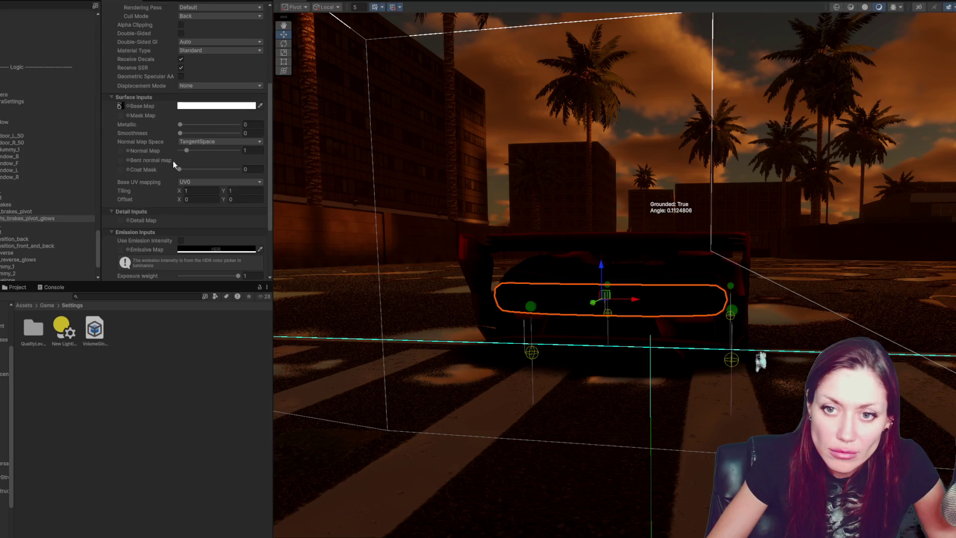
scroll(174, 164, "down", 3)
left_click(180, 160)
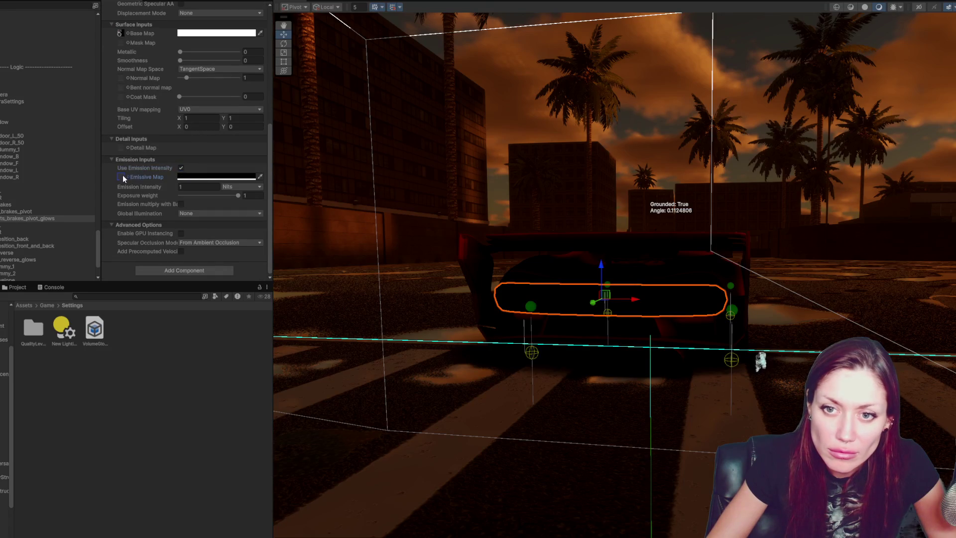
left_click(210, 177)
left_click_drag(269, 231, 291, 227)
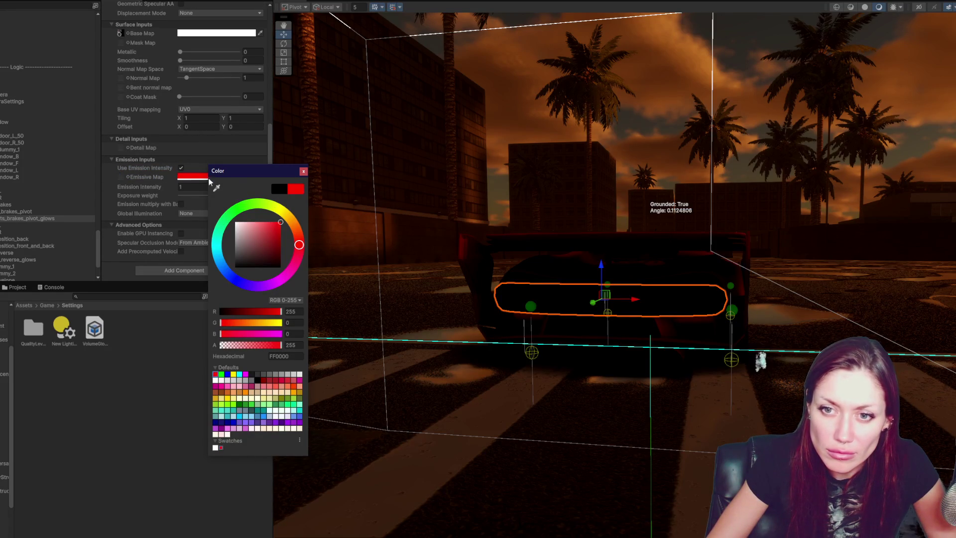
left_click(192, 188)
type("1000")
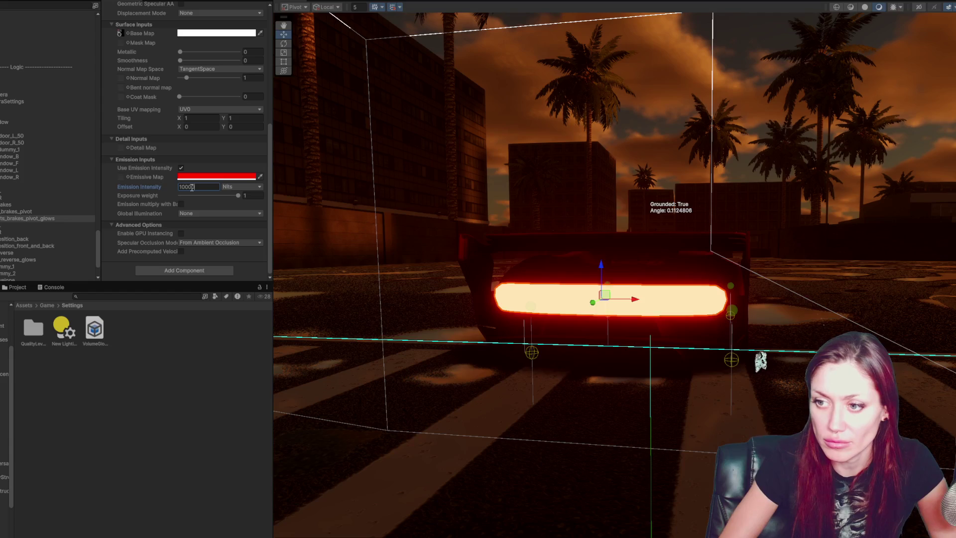
key("BackSpace")
key("BackSpace")
key("BackSpace")
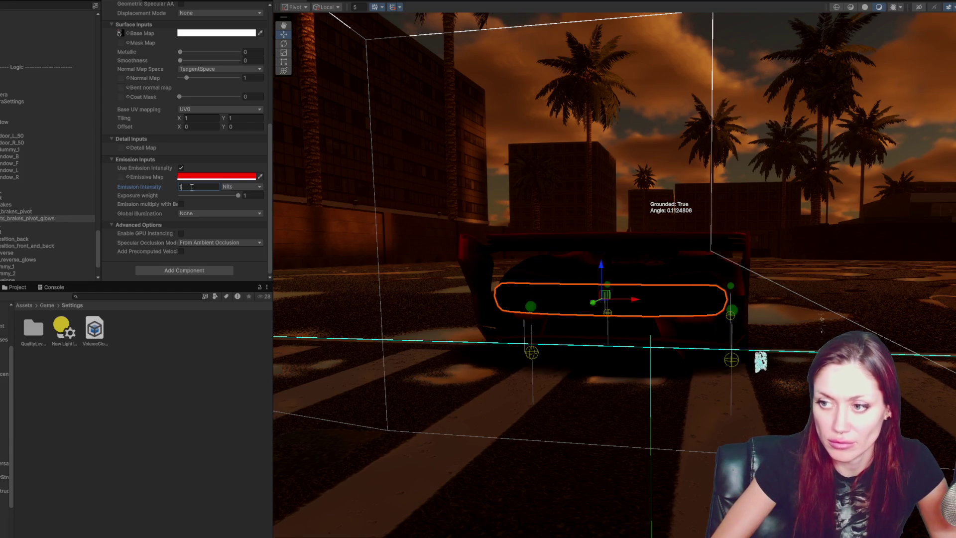
type("10000")
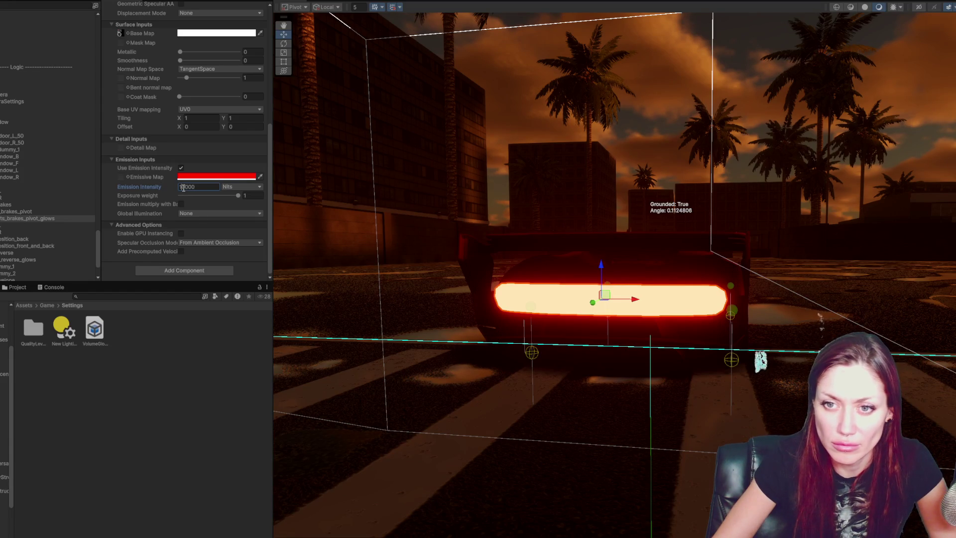
type("5")
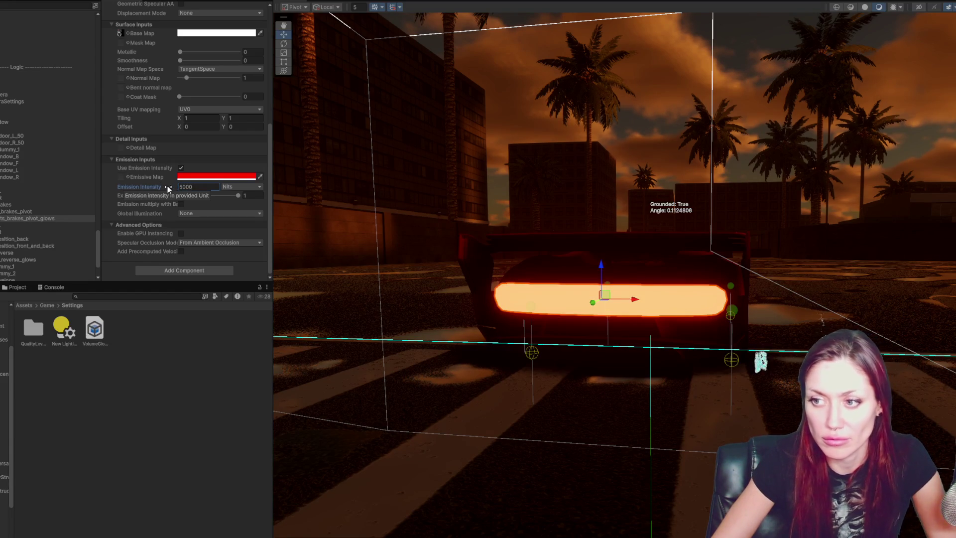
type("7")
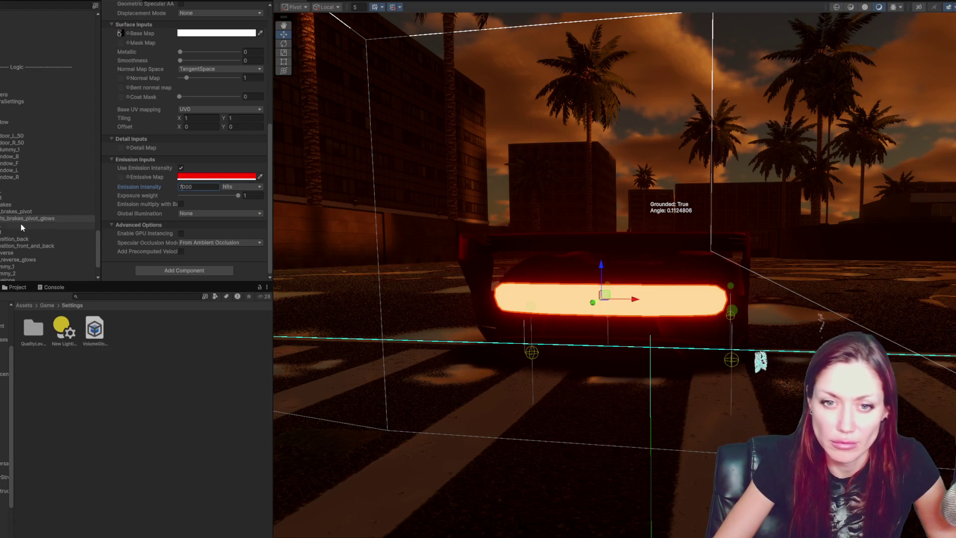
left_click(47, 225)
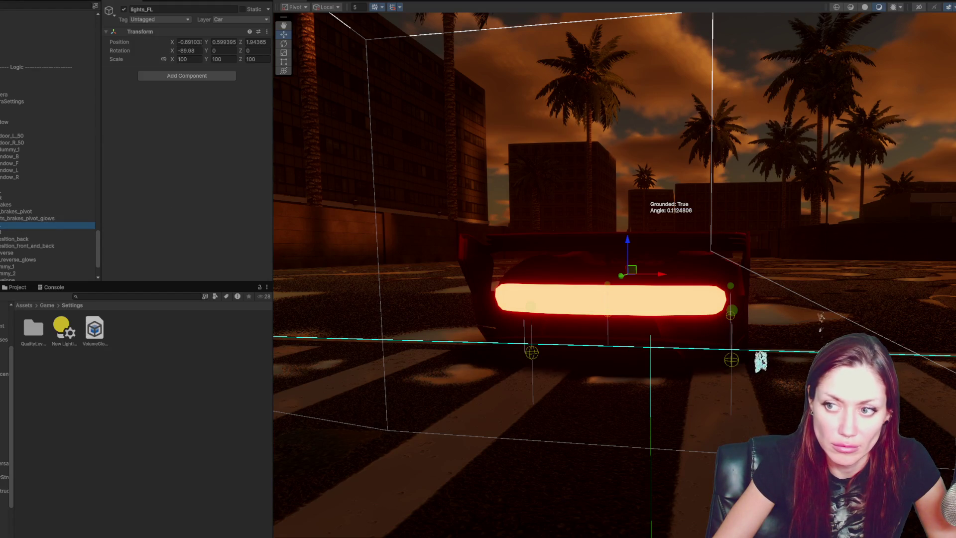
left_click(13, 212)
left_click(5, 205)
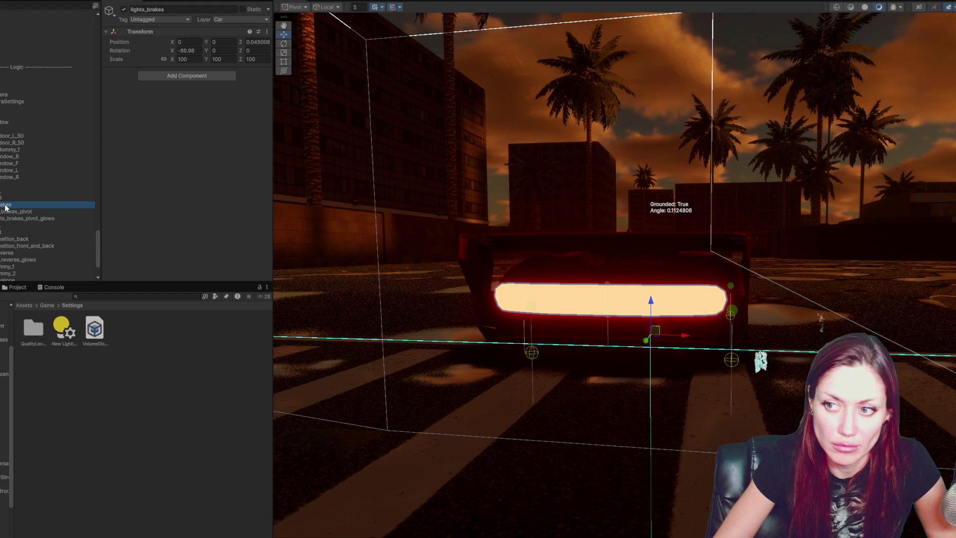
left_click(5, 198)
left_click(5, 191, "ctrl")
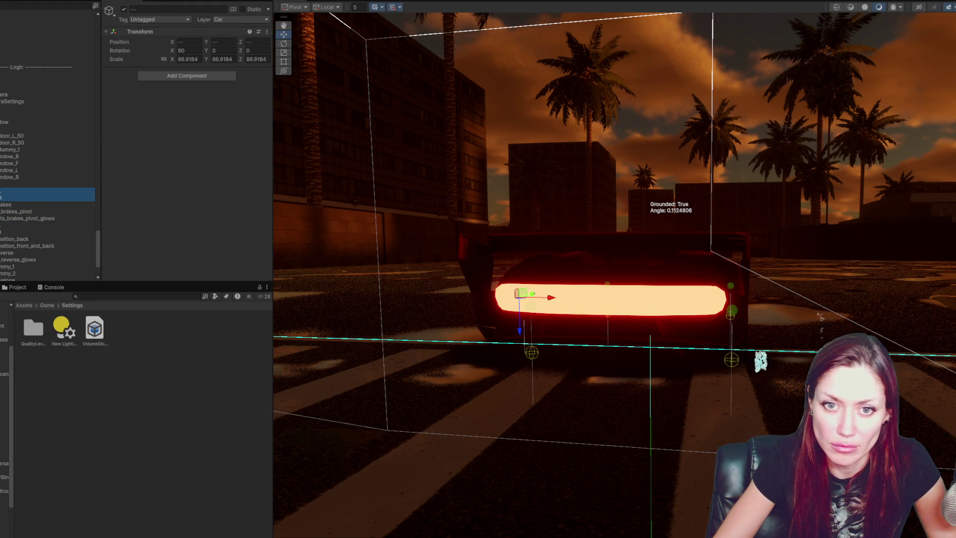
left_click(4, 198)
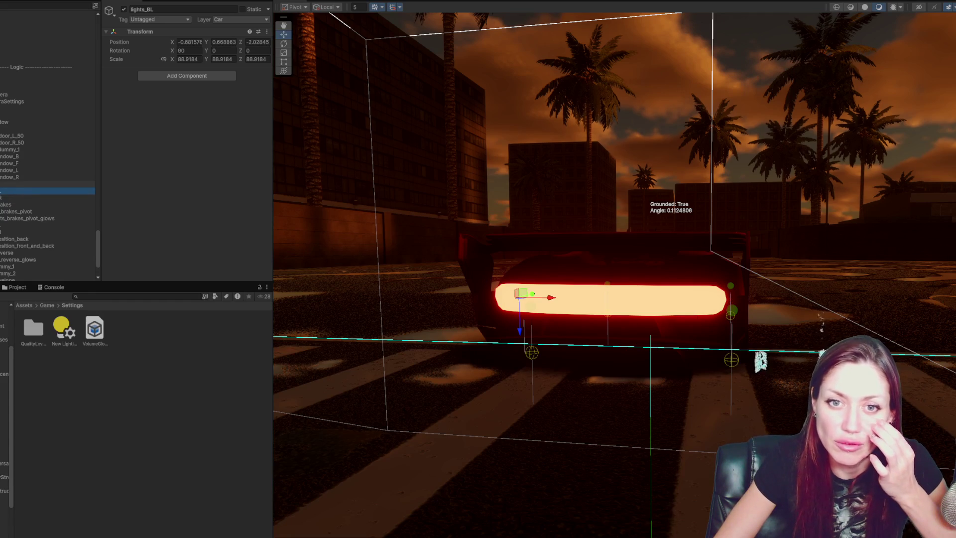
left_click(5, 191)
left_click(4, 197)
left_click(8, 170)
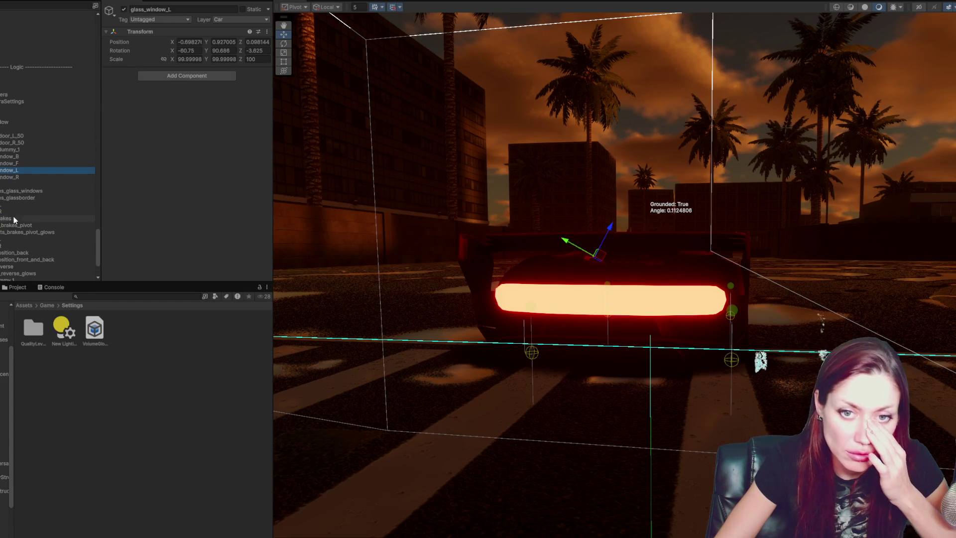
left_click(9, 240)
left_click(7, 247)
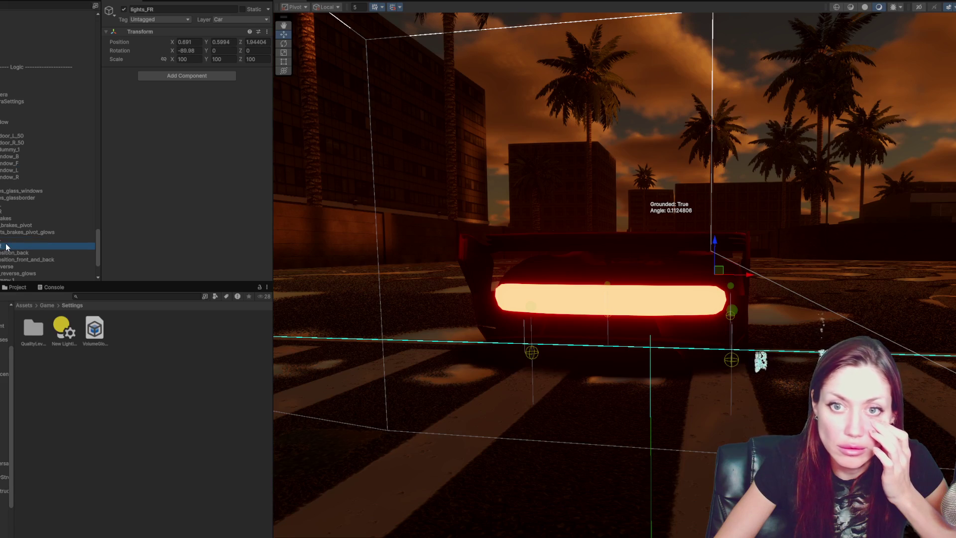
scroll(38, 207, "down", 3)
left_click(10, 202)
key("Right")
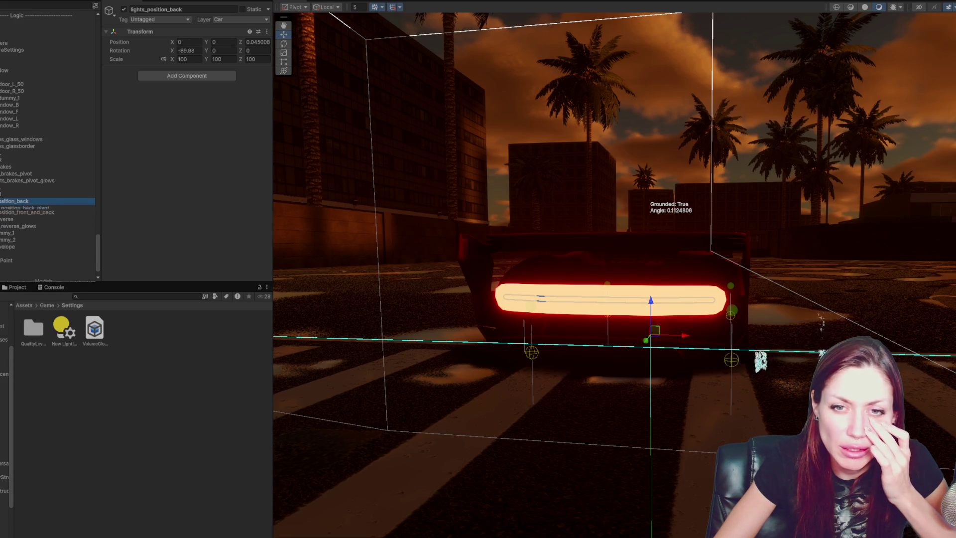
left_click(10, 208)
key("Right")
left_click(21, 215)
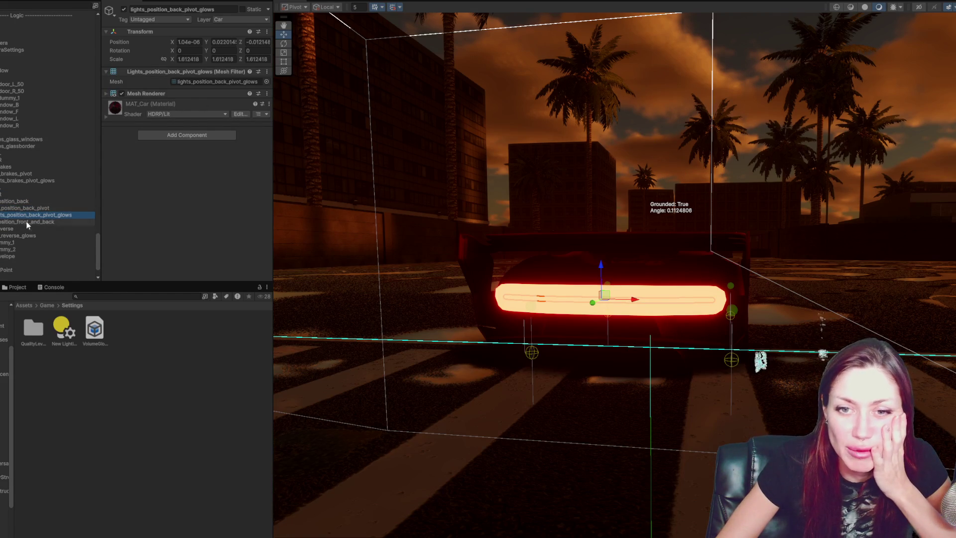
key("Down")
key("Down")
key("Down")
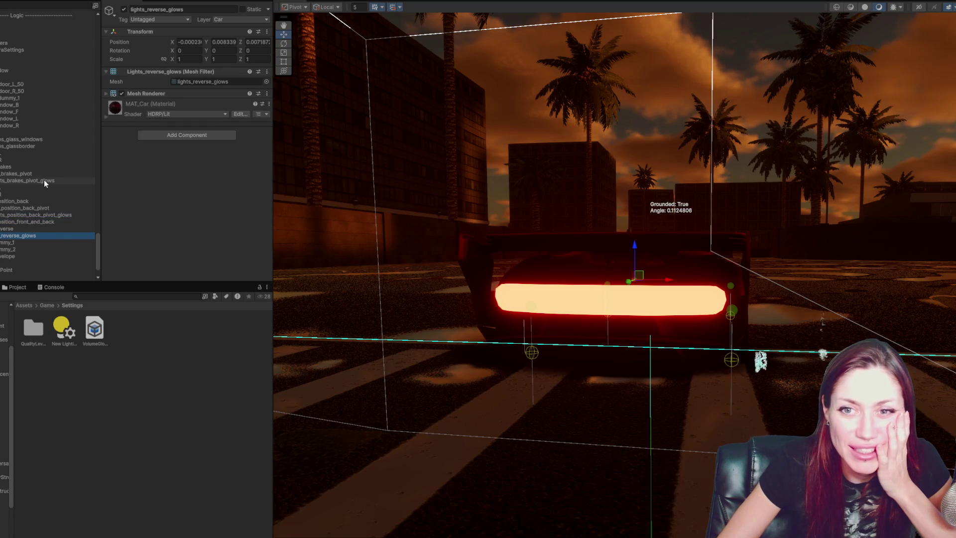
scroll(46, 154, "down", 2)
left_click(26, 208)
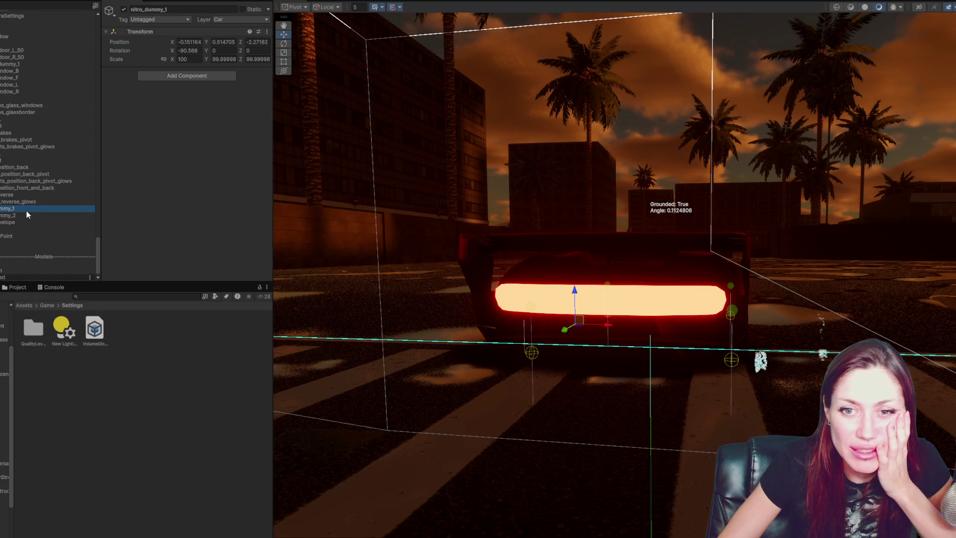
left_click(25, 229)
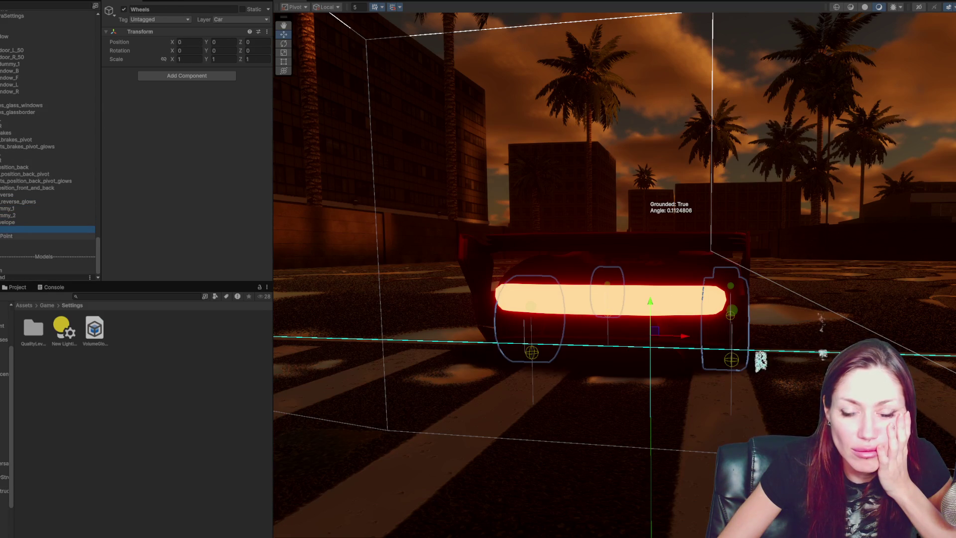
left_click(25, 243)
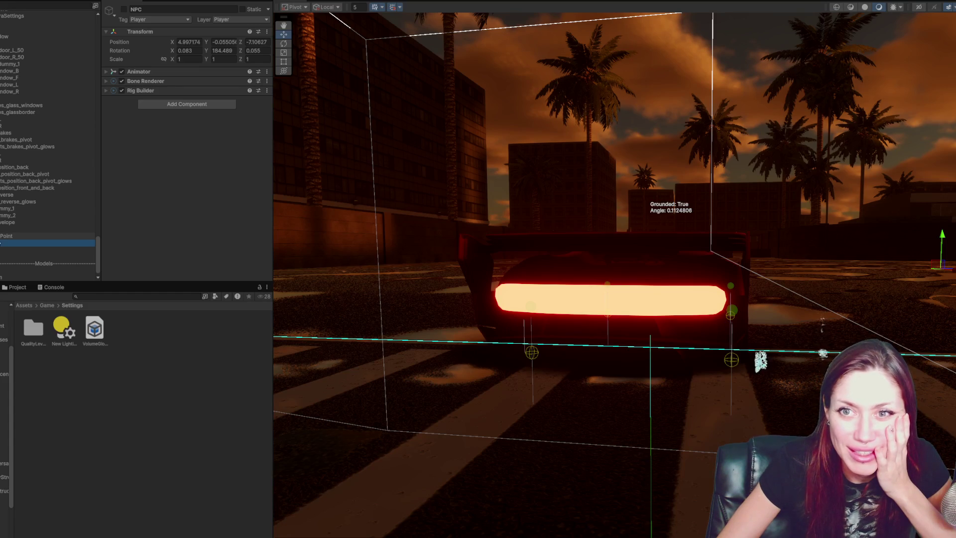
key("Up")
left_click(1, 251)
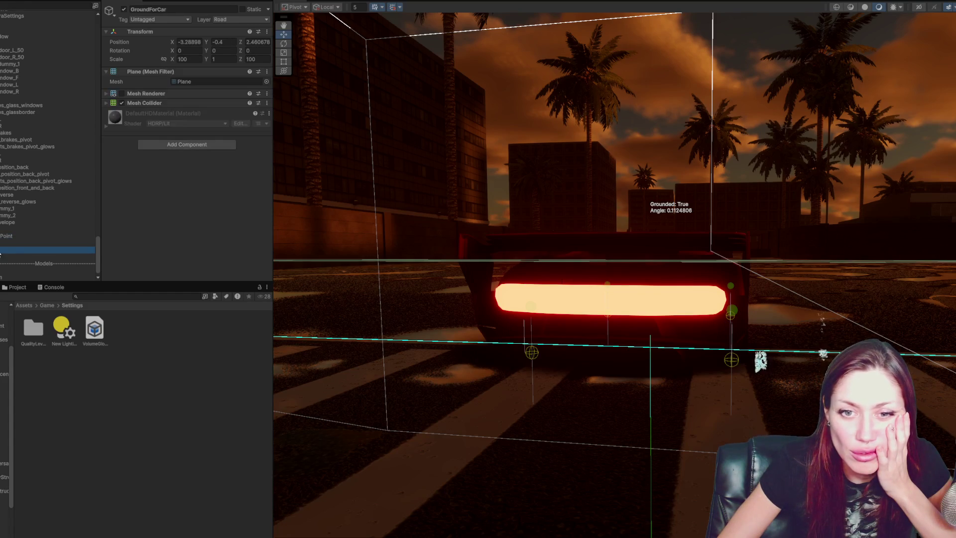
key("Down")
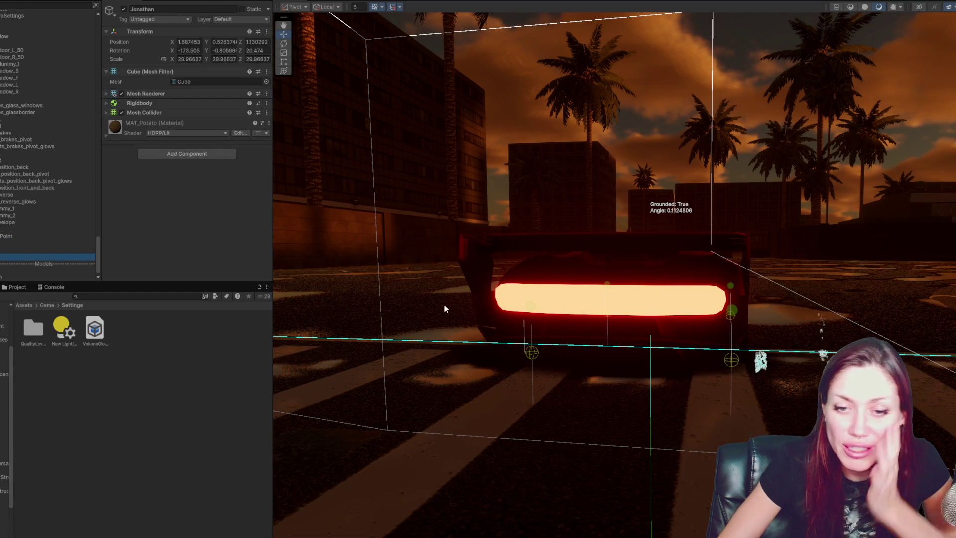
Frame and orbit the Jonathan potato, then stop the running game
key("f")
mouse_move(414, 282)
left_mouse_down()
mouse_move(715, 442)
mouse_move(685, 491)
mouse_move(540, 367)
left_mouse_up()
scroll(47, 150, "up", 5)
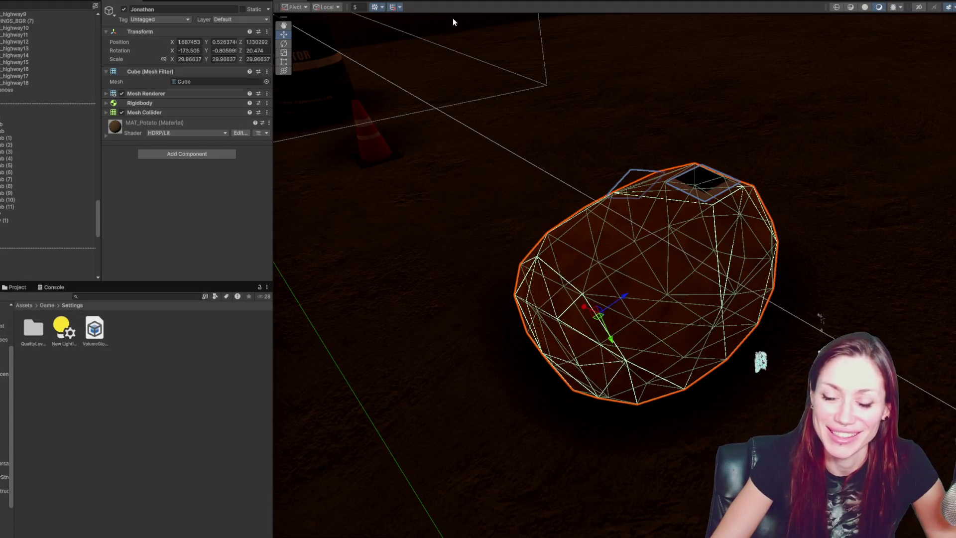
key("ctrl+p")
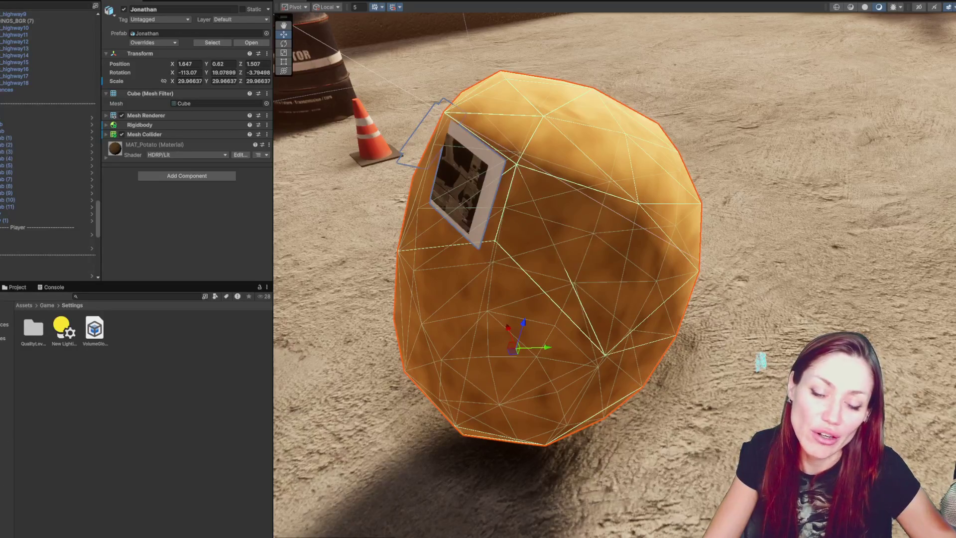
Frame the hooded, ski-masked character at eye level and select its hoodie and whole body
scroll(761, 256, "down", 10)
scroll(761, 257, "down", 10)
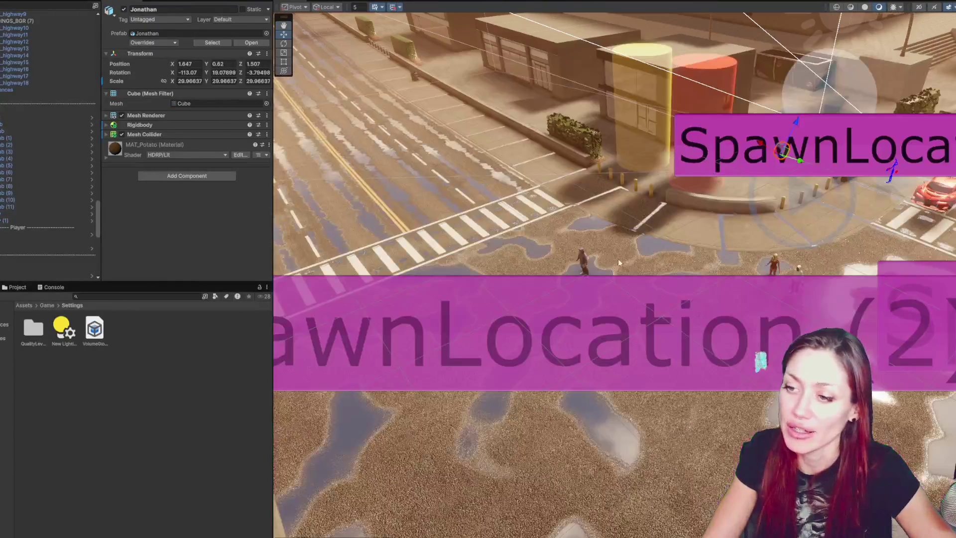
left_click(584, 261)
key("f")
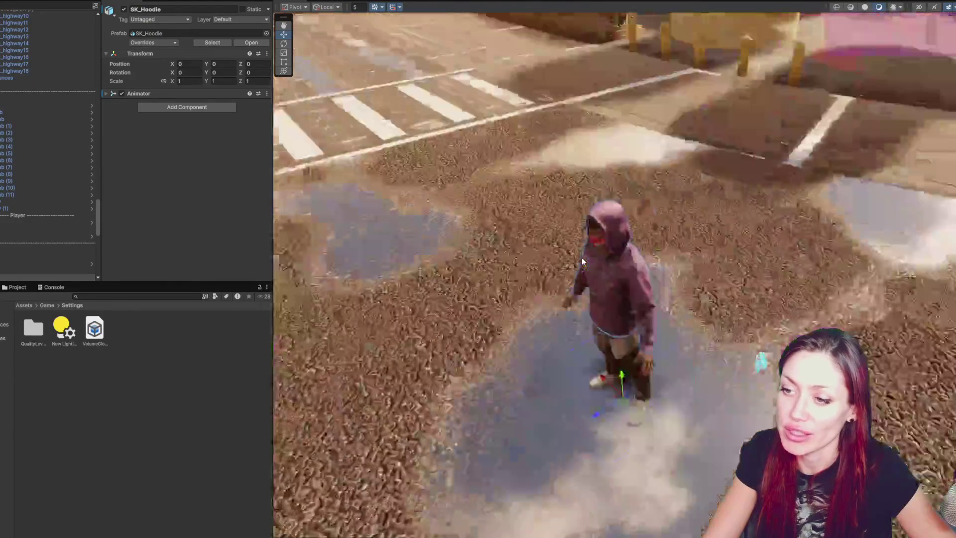
left_click_drag(581, 258, 833, 208)
left_click(713, 358)
mouse_move(713, 358)
left_mouse_down()
mouse_move(618, 354)
mouse_move(670, 283)
left_mouse_up()
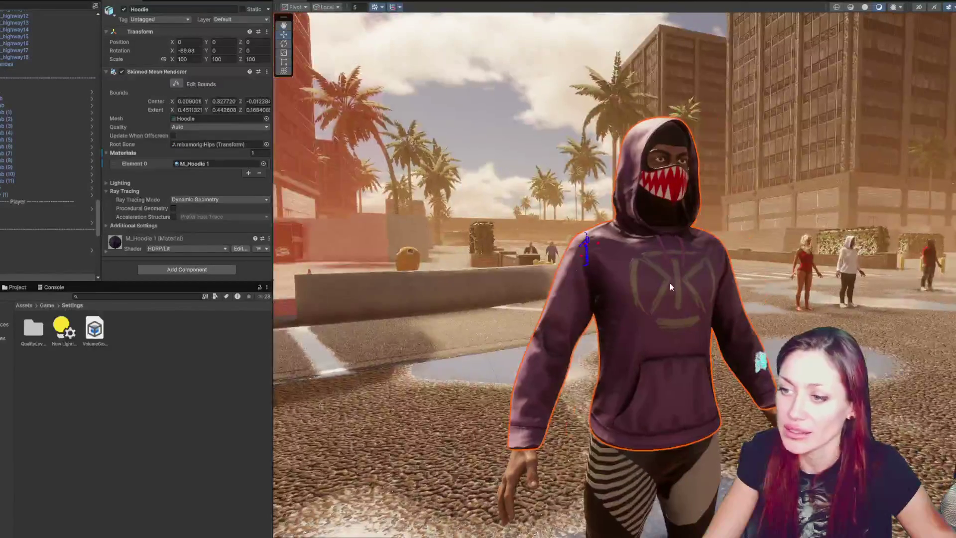
left_click(671, 283)
mouse_move(670, 283)
left_mouse_down()
mouse_move(612, 195)
mouse_move(588, 199)
left_mouse_up()
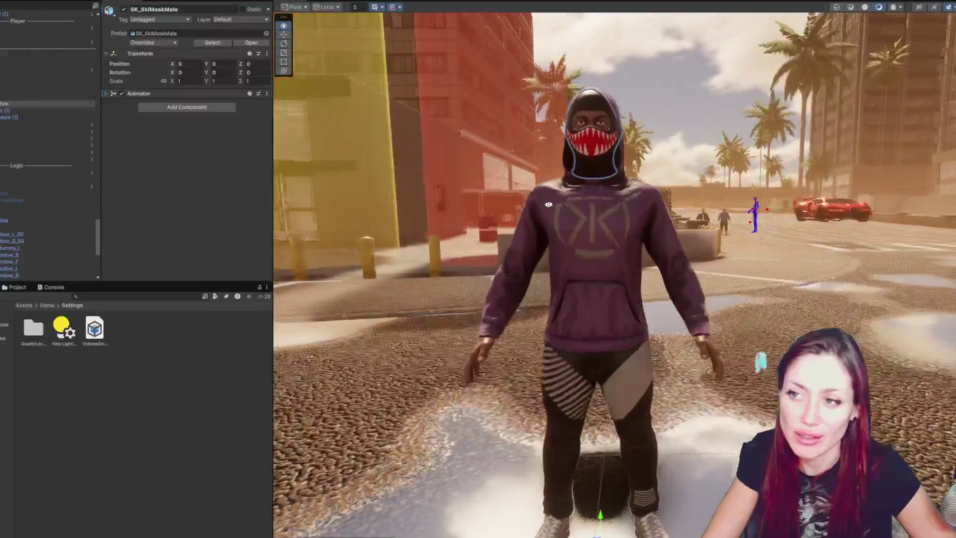
Inspect the character's Jeans and Sneakers parts and settle the view on its front
left_click(10, 110)
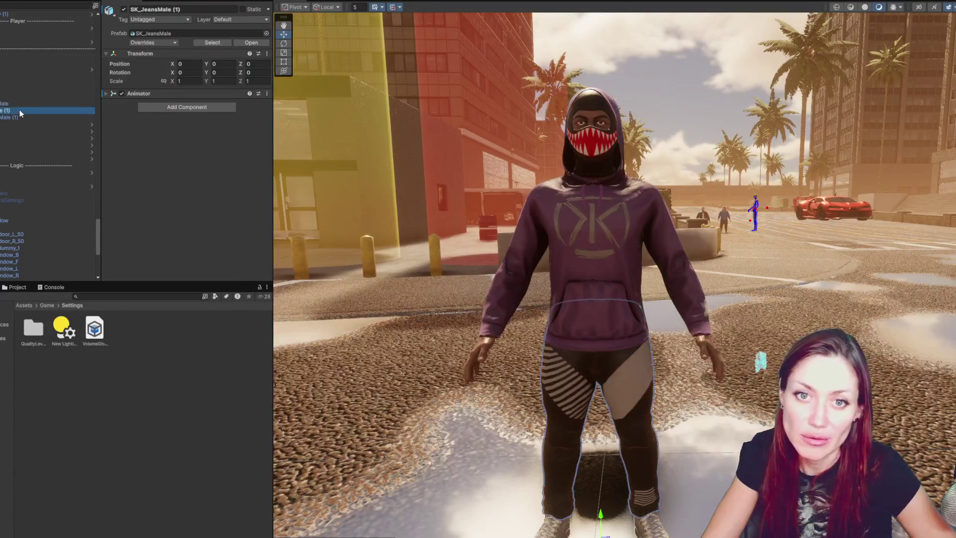
left_click(7, 118)
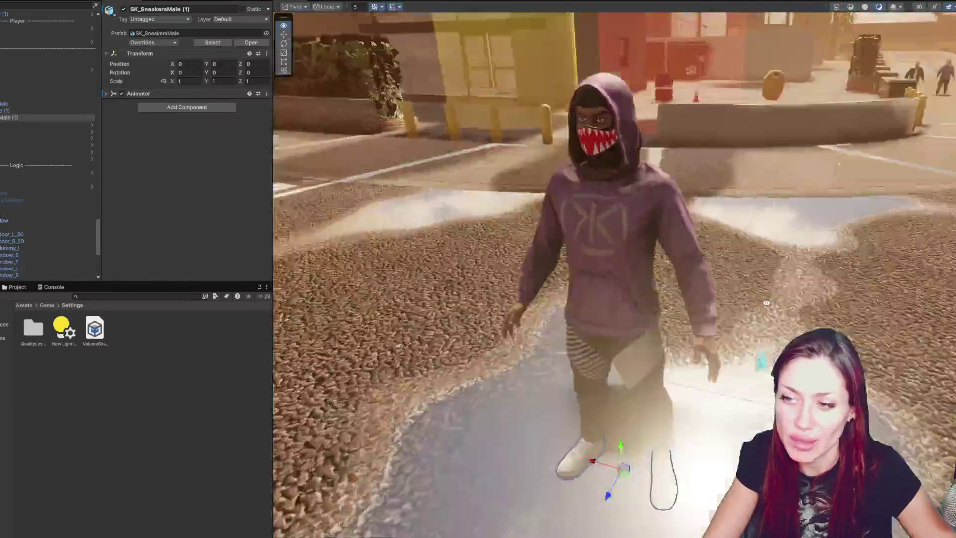
left_click_drag(766, 303, 832, 297)
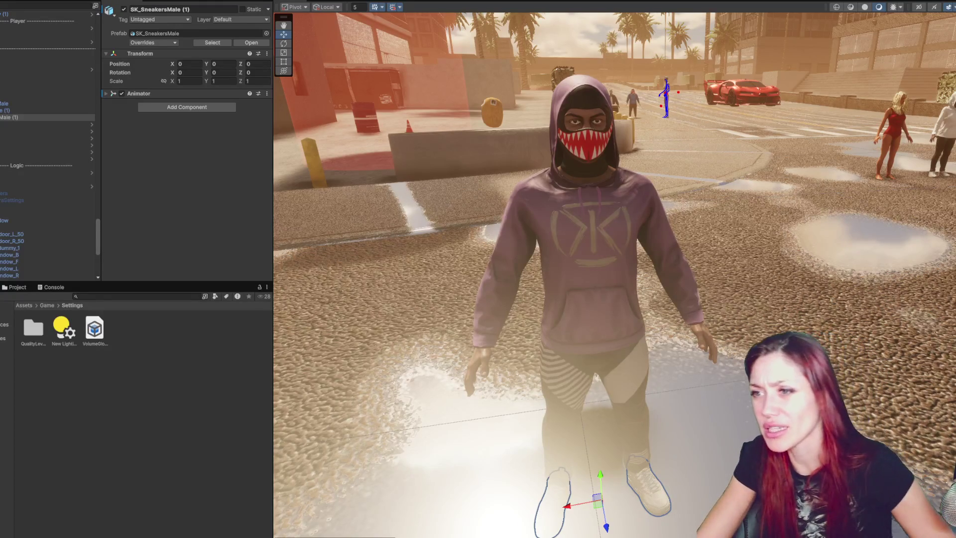
mouse_move(832, 297)
left_mouse_down()
mouse_move(602, 145)
mouse_move(650, 244)
mouse_move(648, 351)
mouse_move(726, 375)
left_mouse_up()
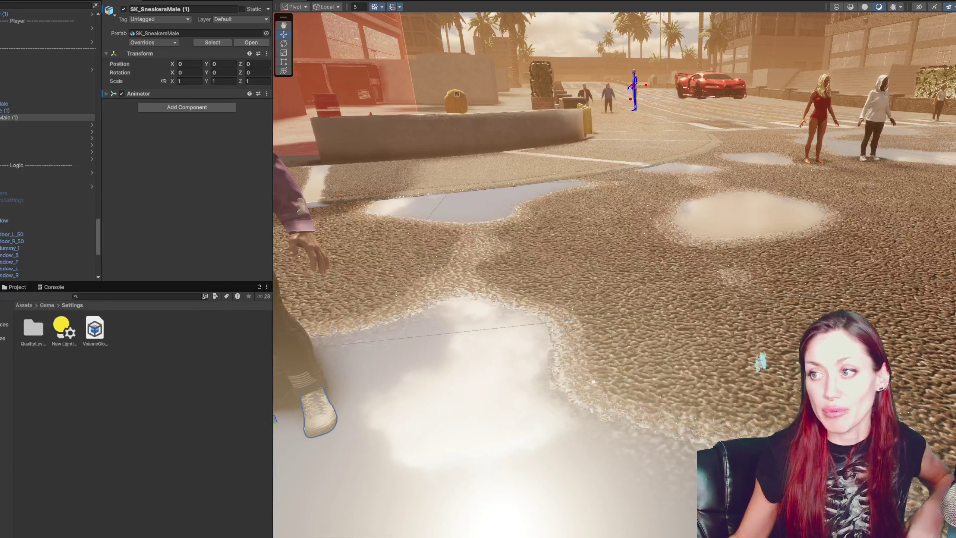
Frame the red car, orbit behind and under it, then enter Play mode
left_click(715, 88)
key("f")
left_click_drag(716, 88, 342, 125)
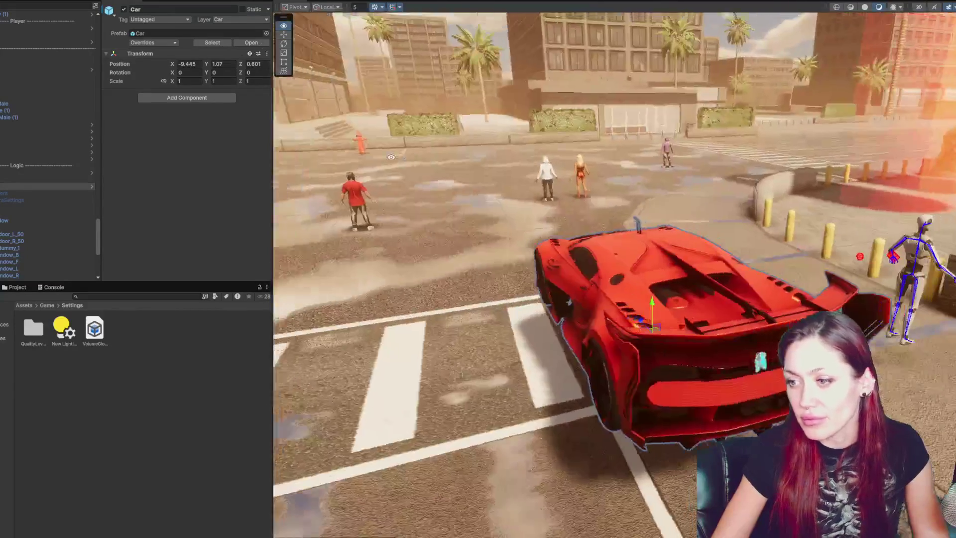
left_click_drag(391, 157, 317, 40)
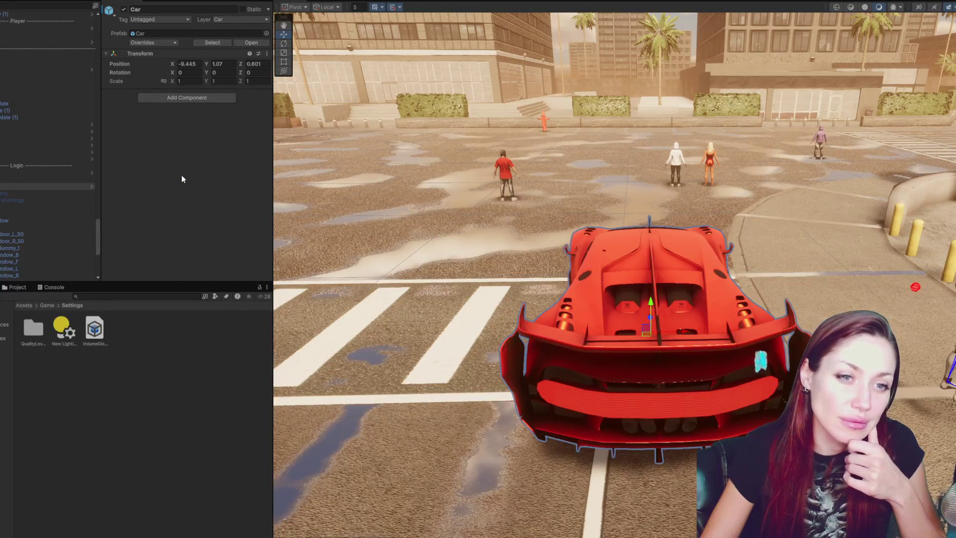
key("ctrl+p")
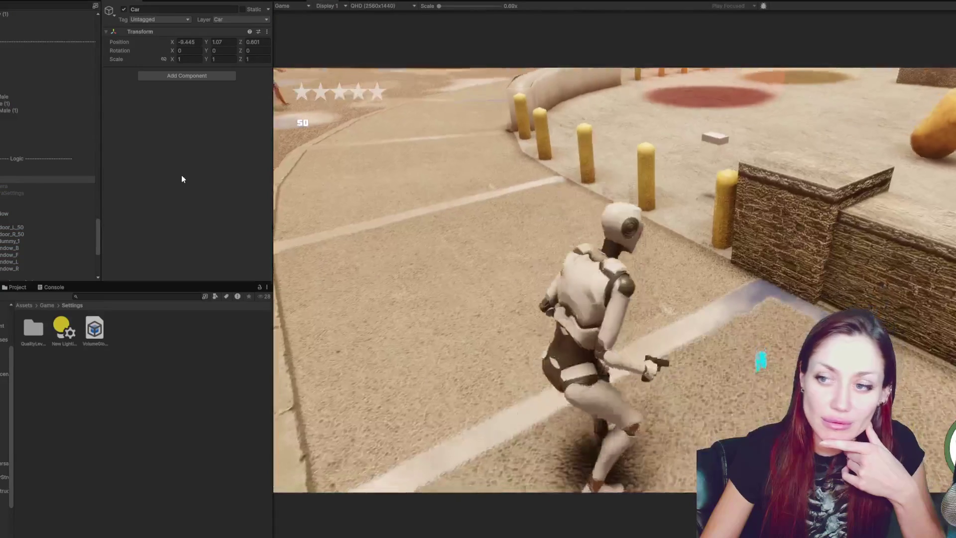
Maximize the Game view and walk the robot to the red car and get in
key("shift+space")
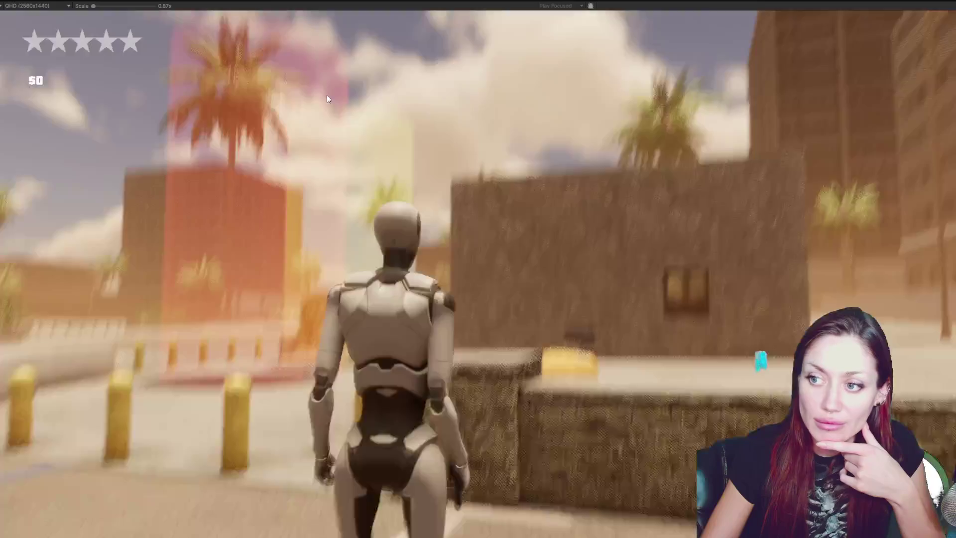
key("w")
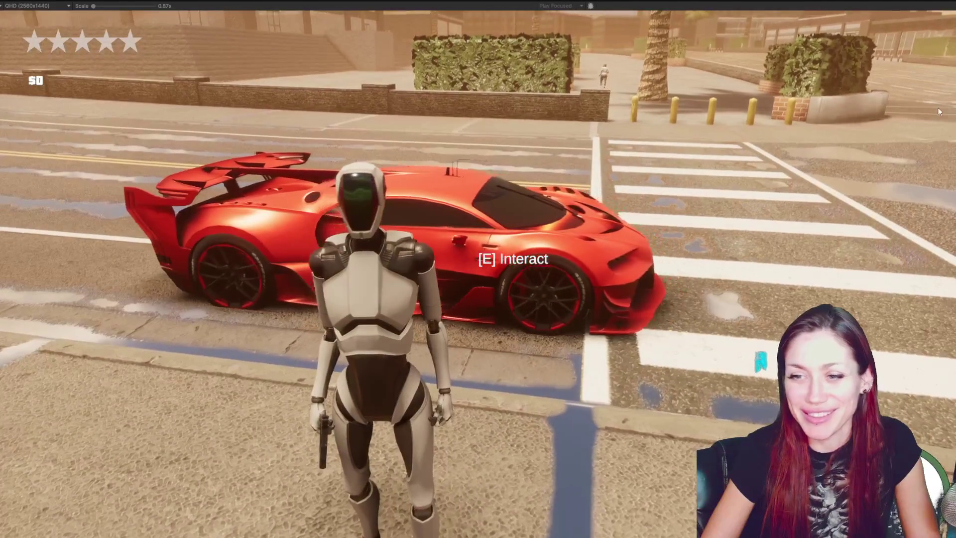
key("w")
key("s")
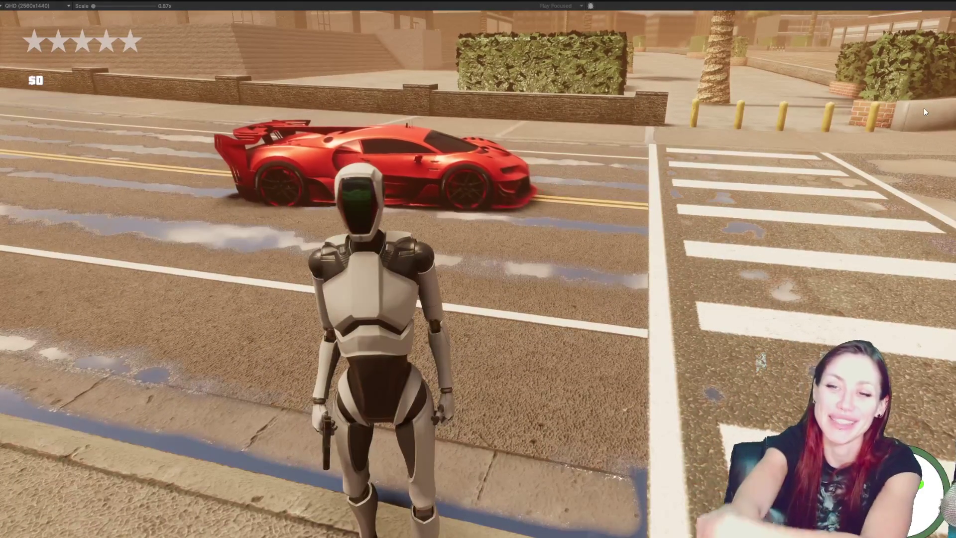
key("a")
key("w")
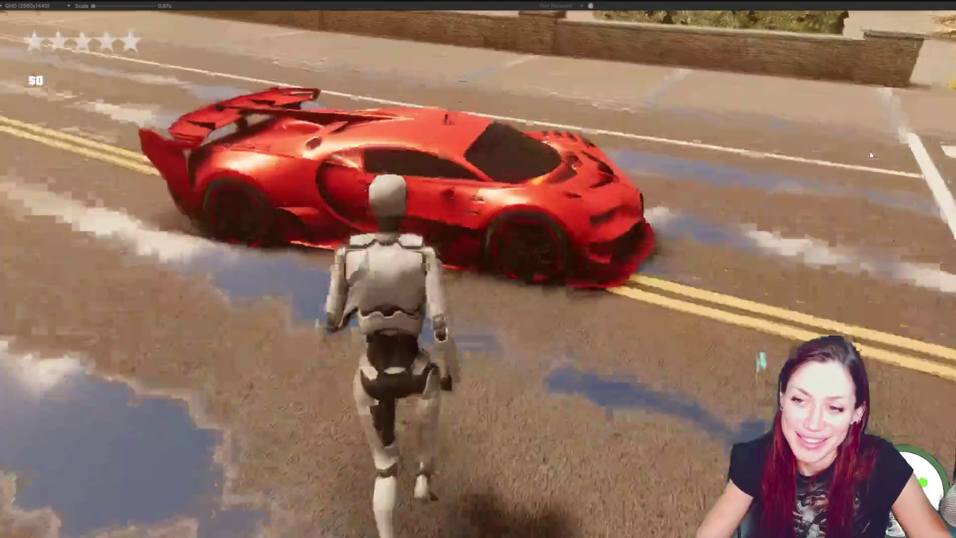
key("f")
Drive the car through the intersection, down the palm-lined road and into the plaza
key("w")
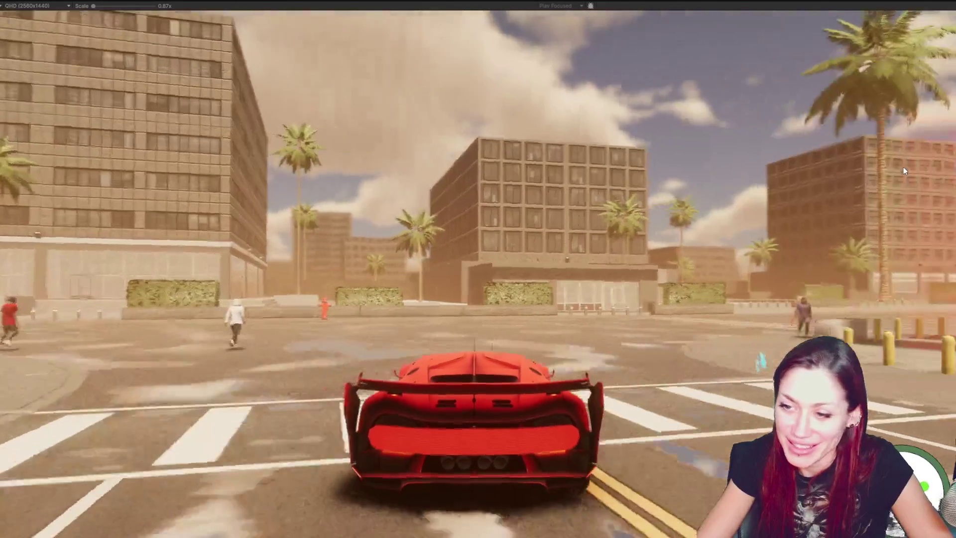
key("d")
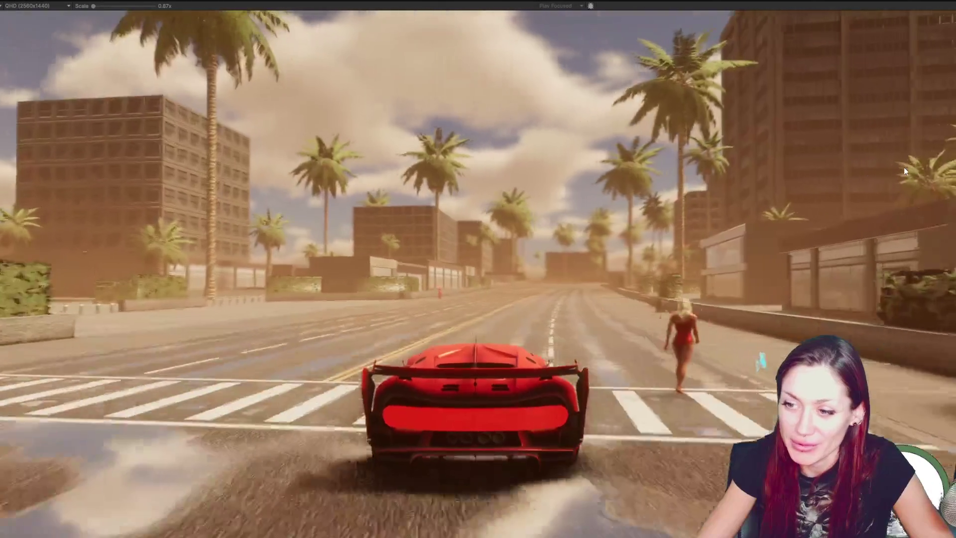
key("w")
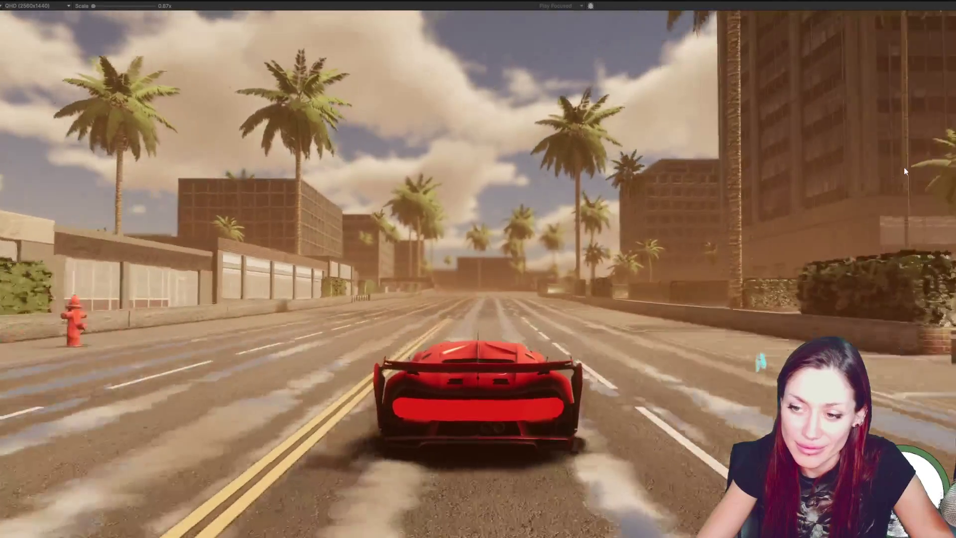
key("a")
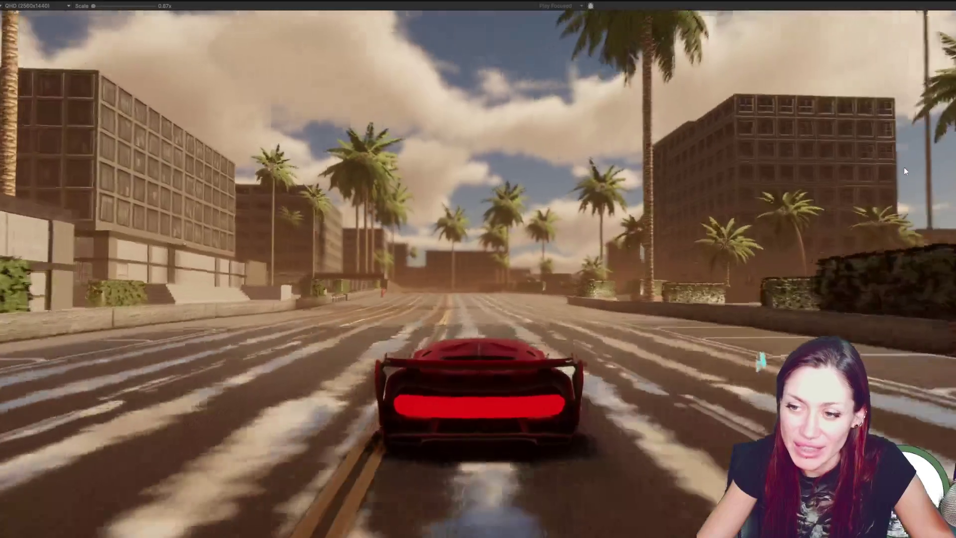
key("d")
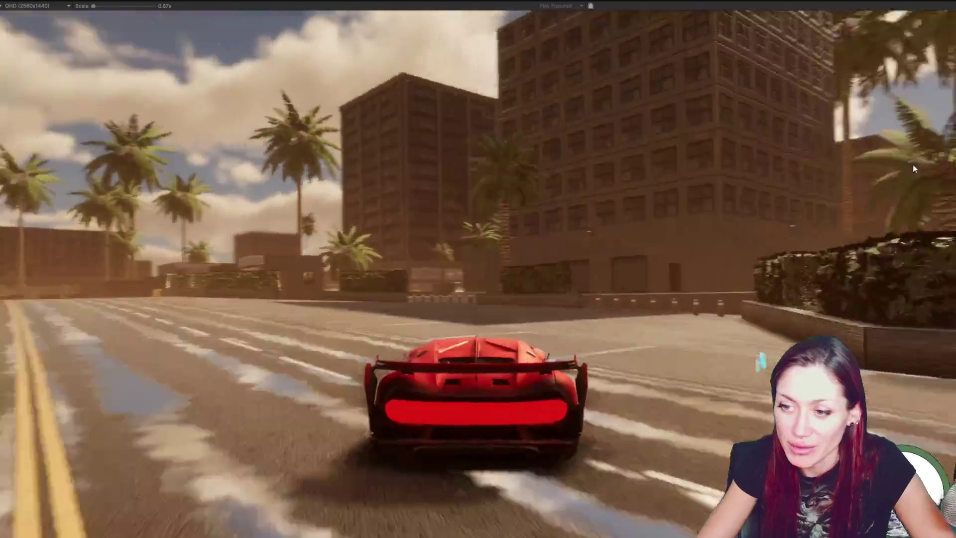
key("d")
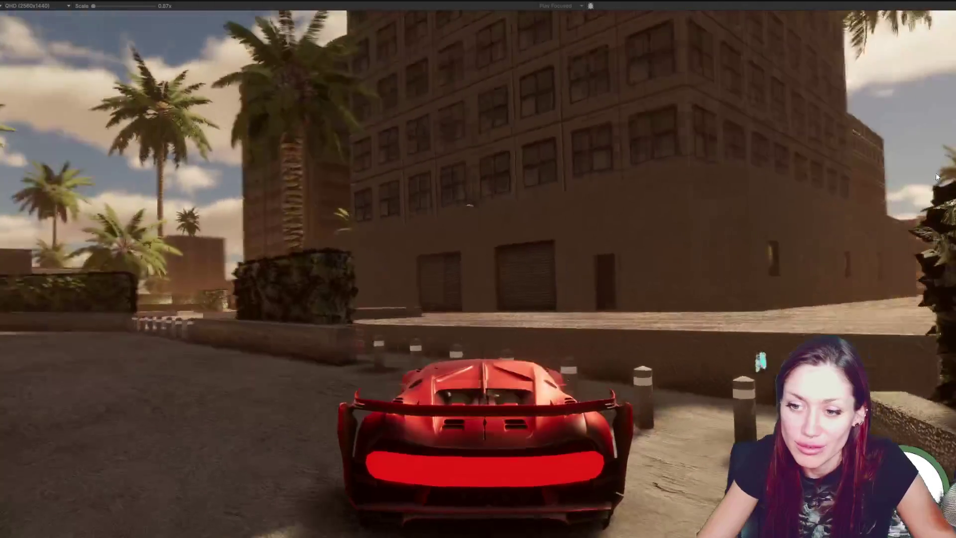
key("a")
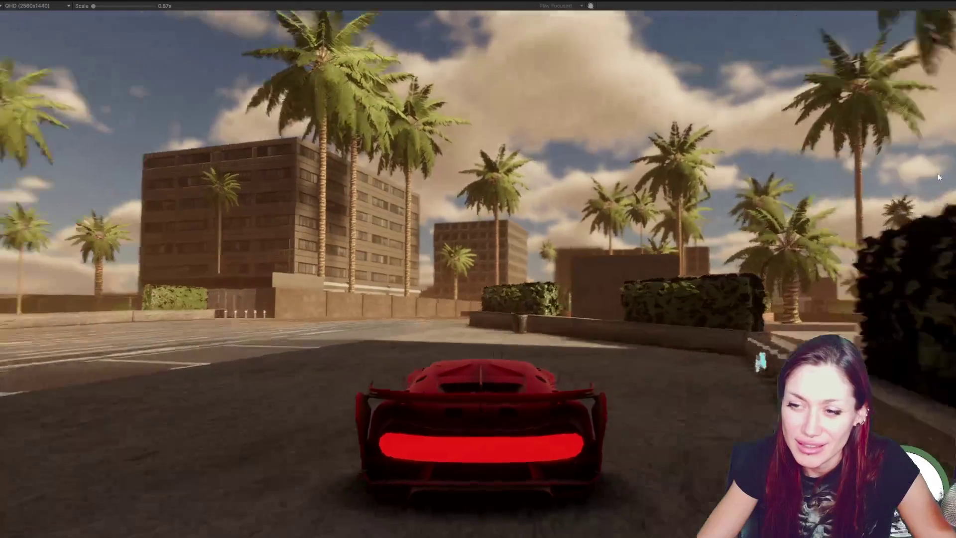
key("d")
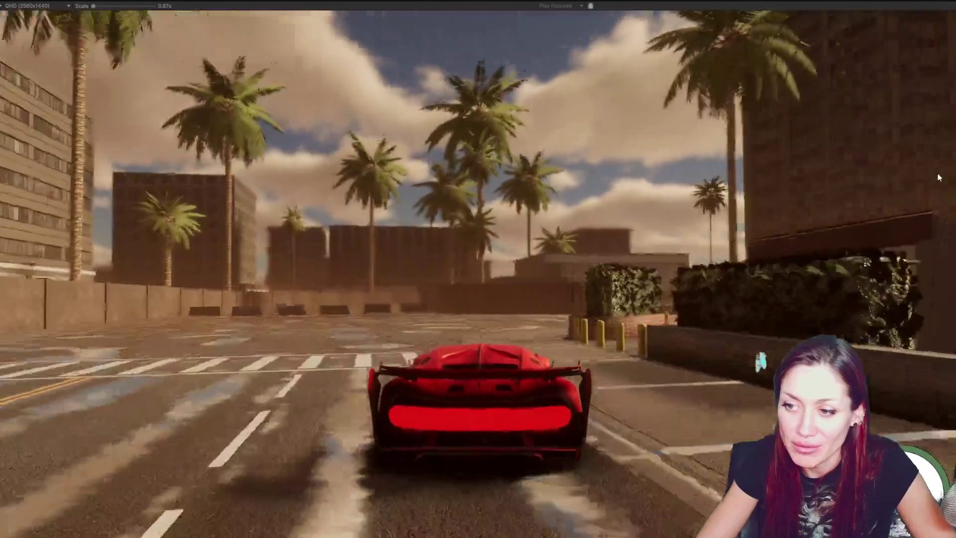
key("d")
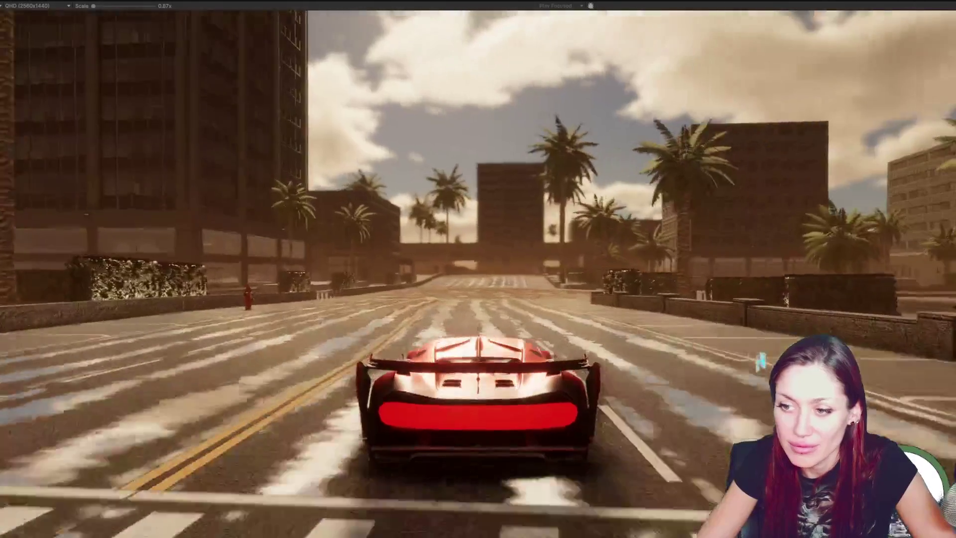
Drive through the intersection, out of the lot and straight down the street to the crosswalk
key("d")
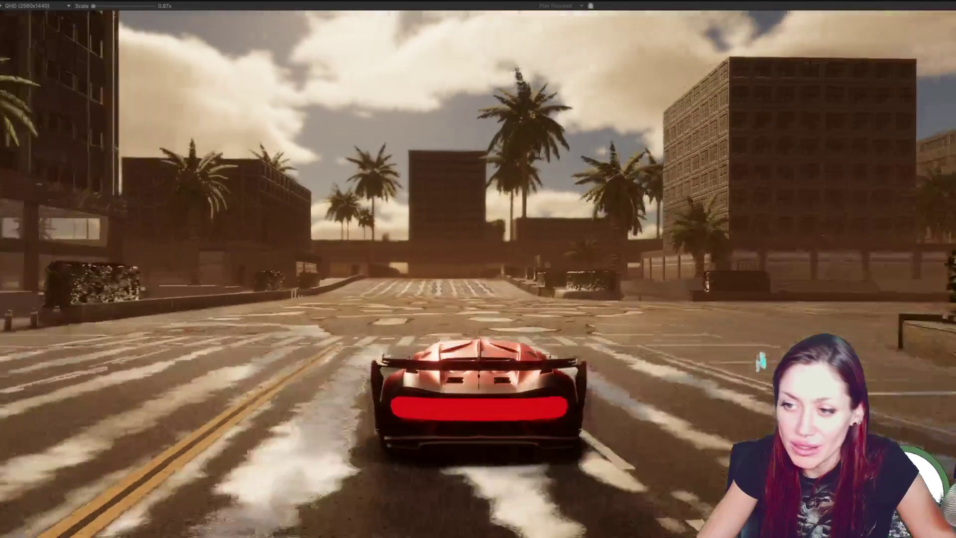
key("w")
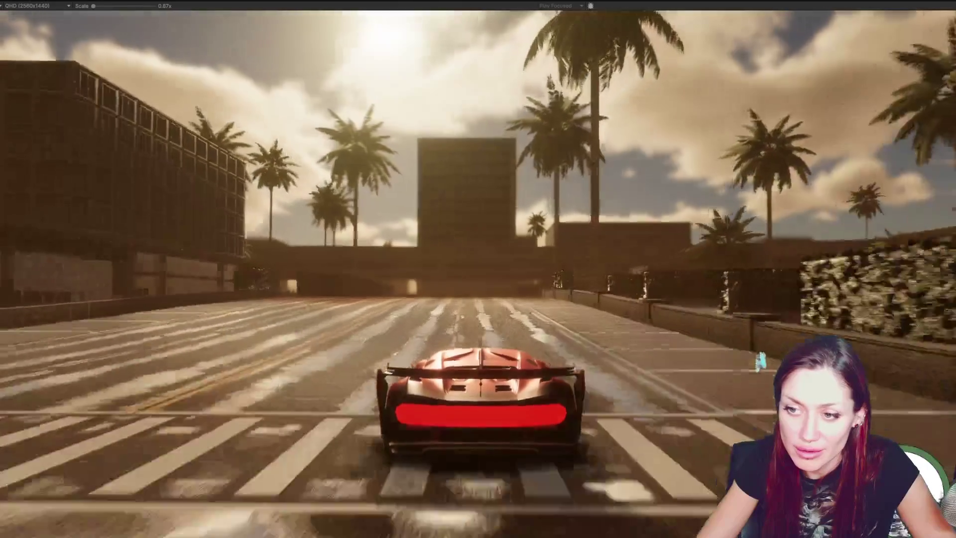
key("d")
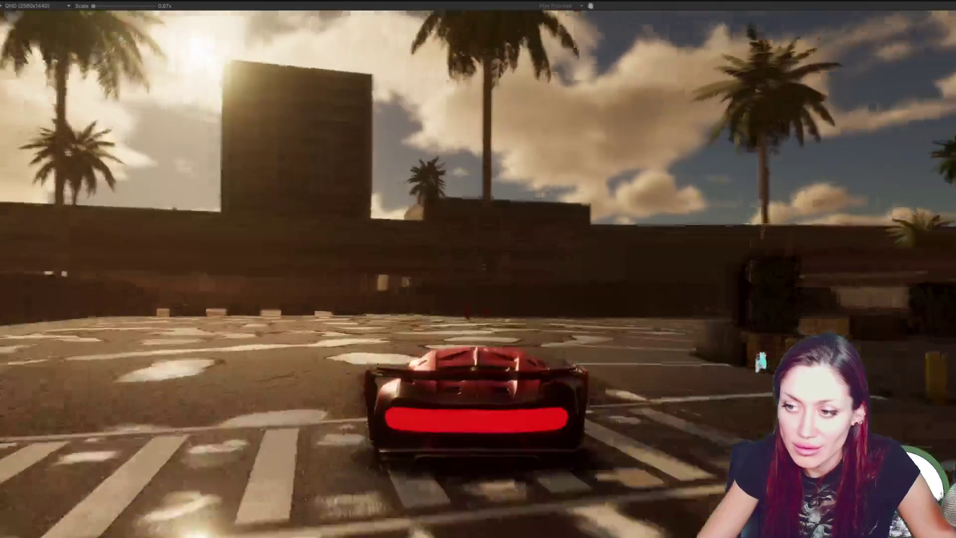
key("d")
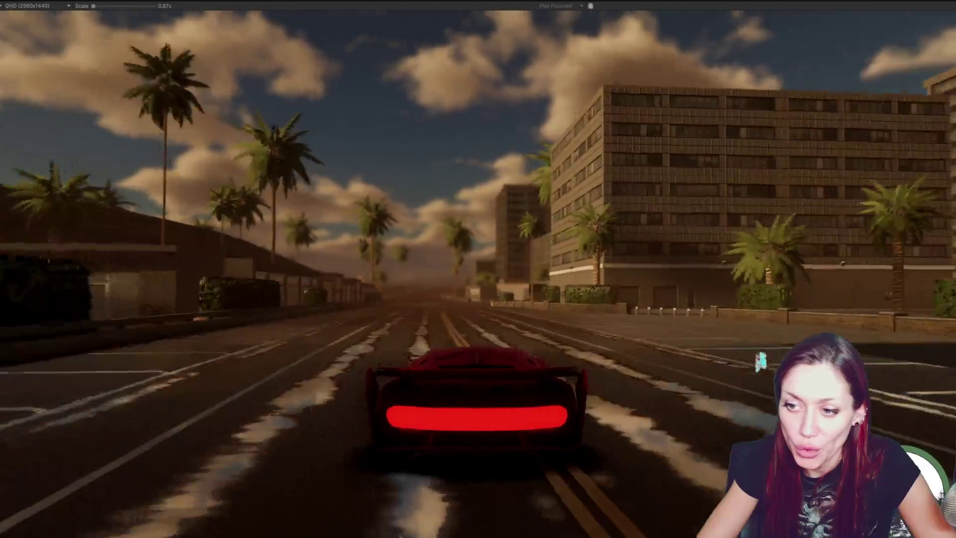
key("w")
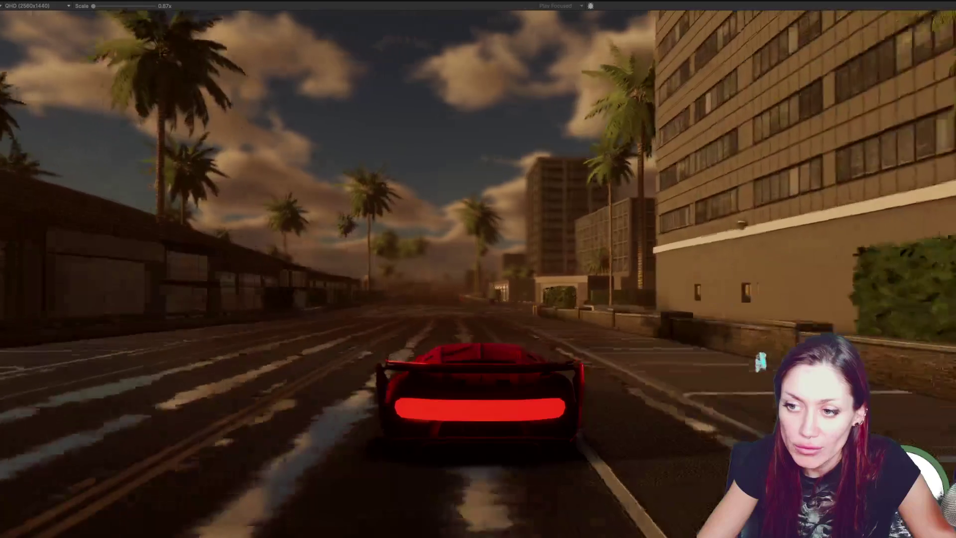
key("a")
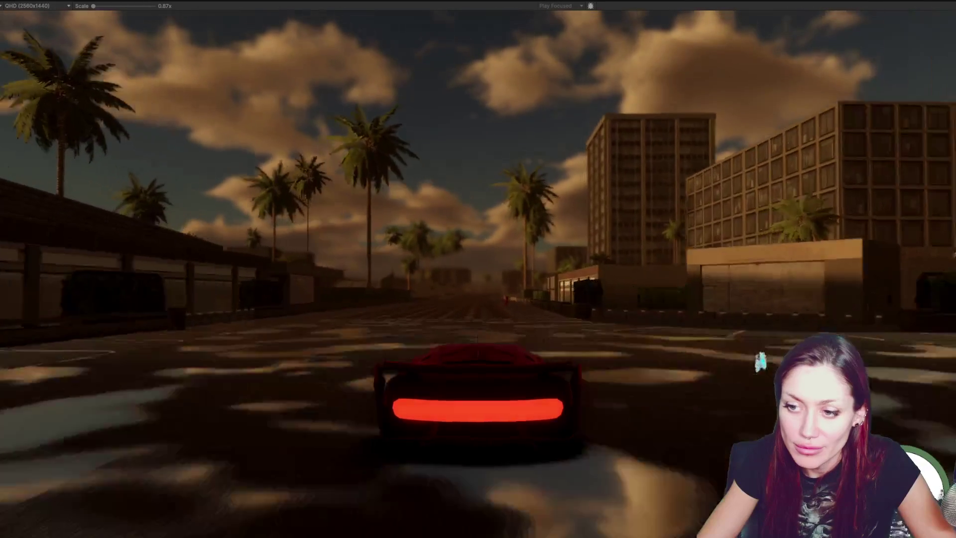
key("w")
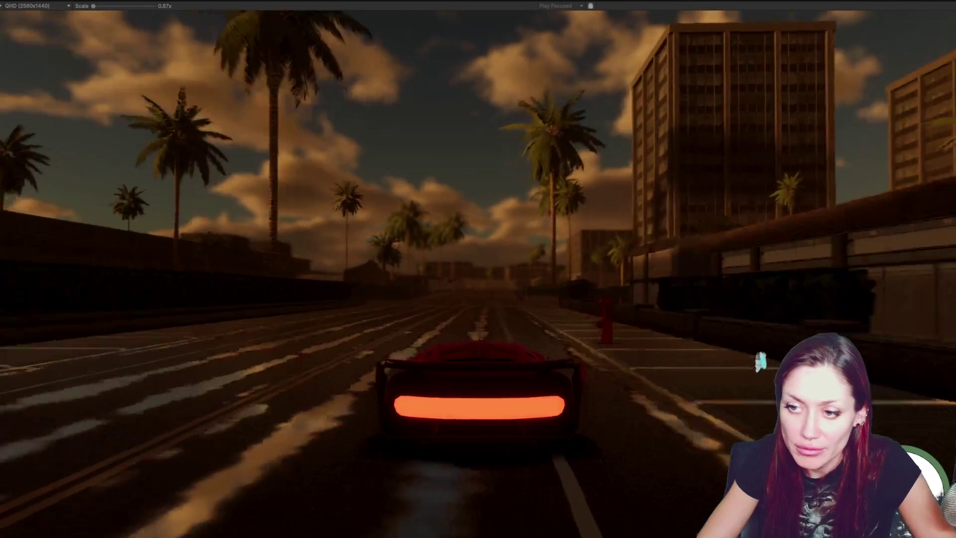
key("w")
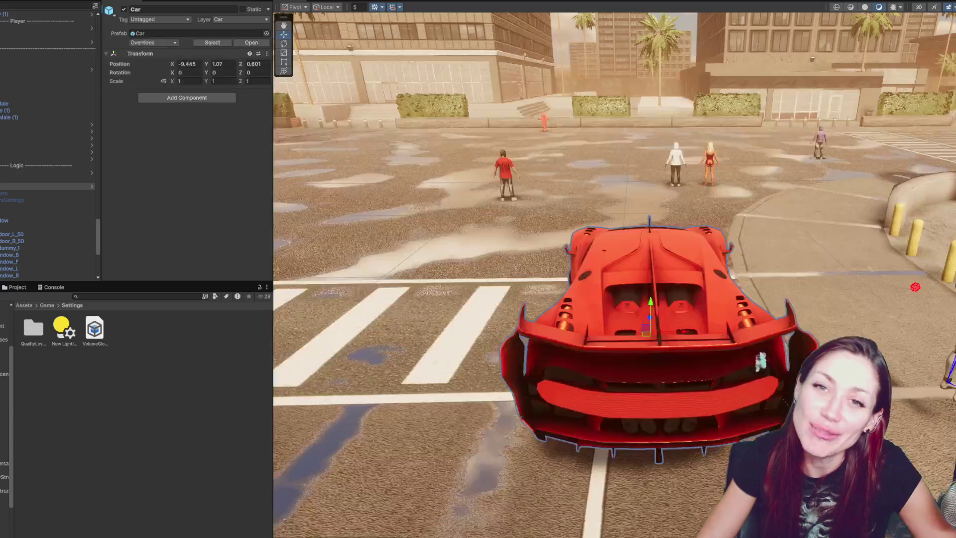
Stop the drive, select LIGHTING, then run and stop a brief on-foot playtest
scroll(90, 201, "up", 10)
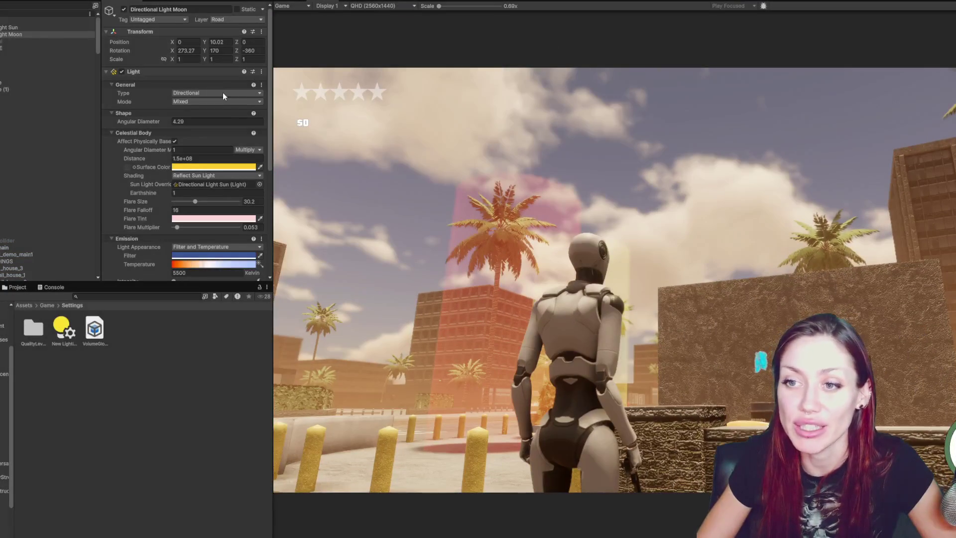
key("ctrl+p")
left_click(35, 97)
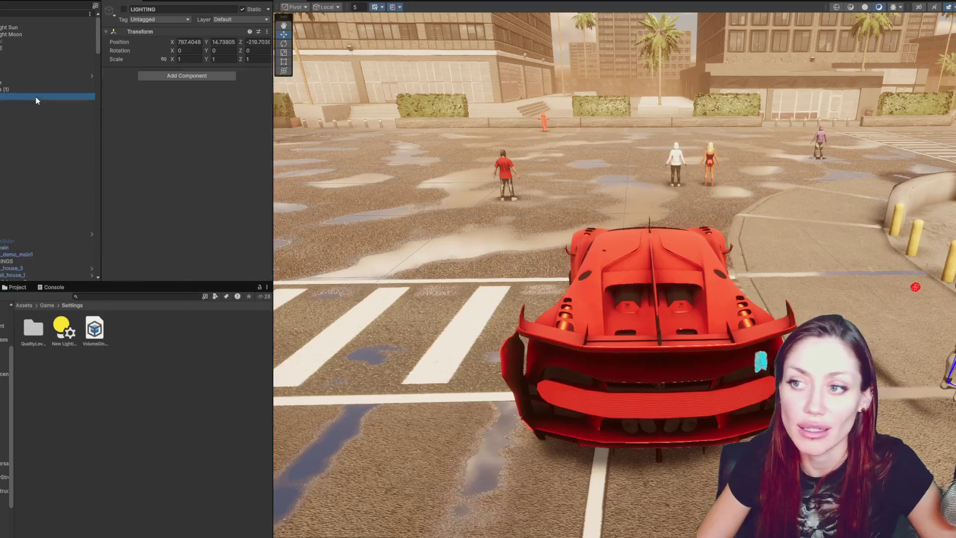
key("ctrl+p")
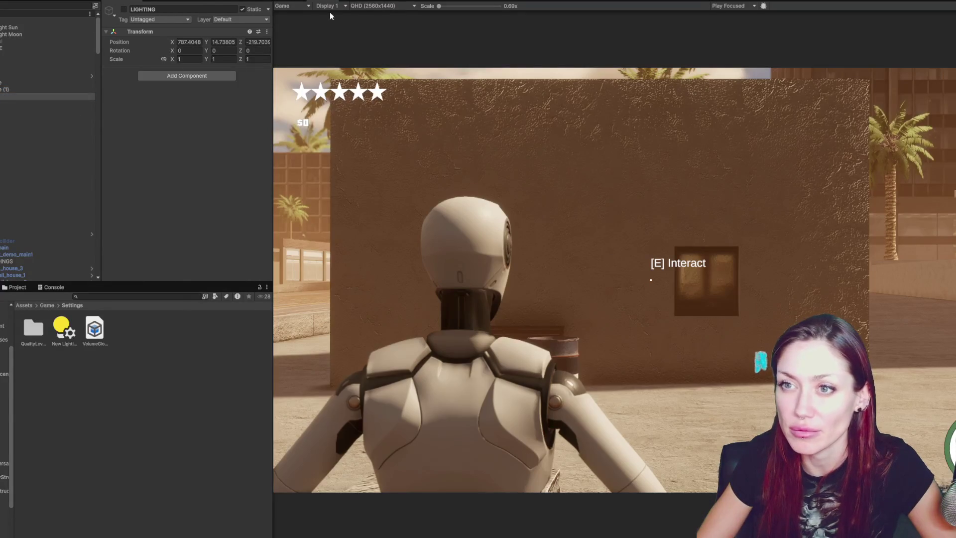
key("ctrl+p")
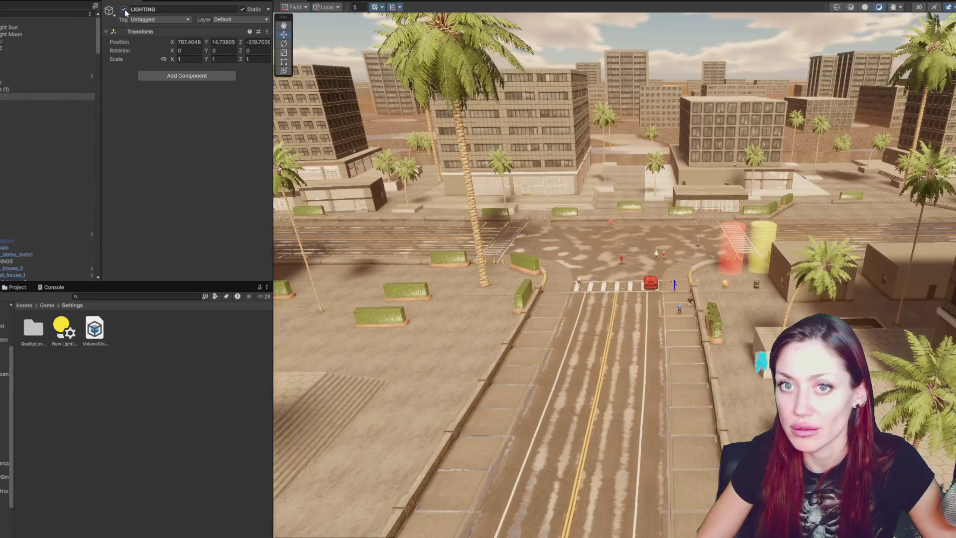
Select the 20 lamp posts and toggle them on, then off again
left_click(8, 227, "shift")
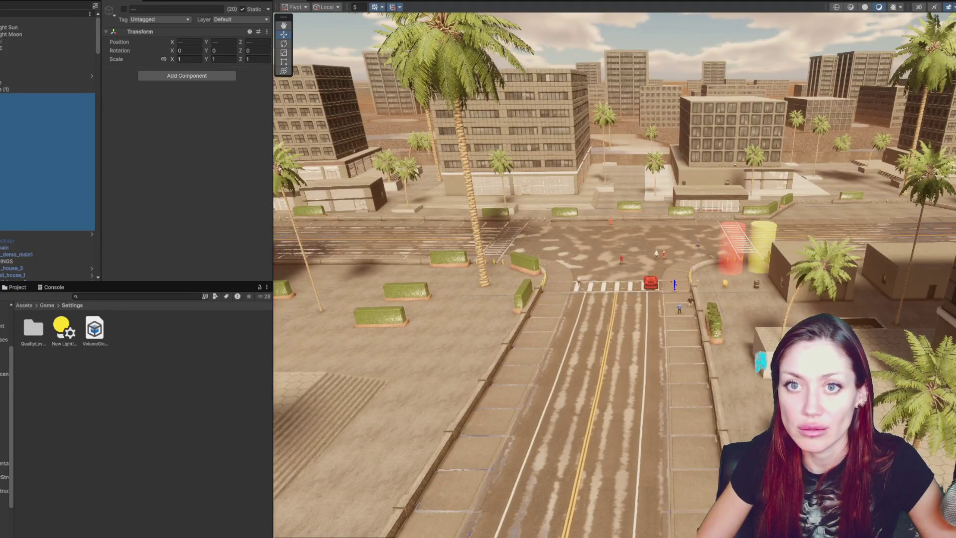
left_click(123, 9)
left_click(124, 10)
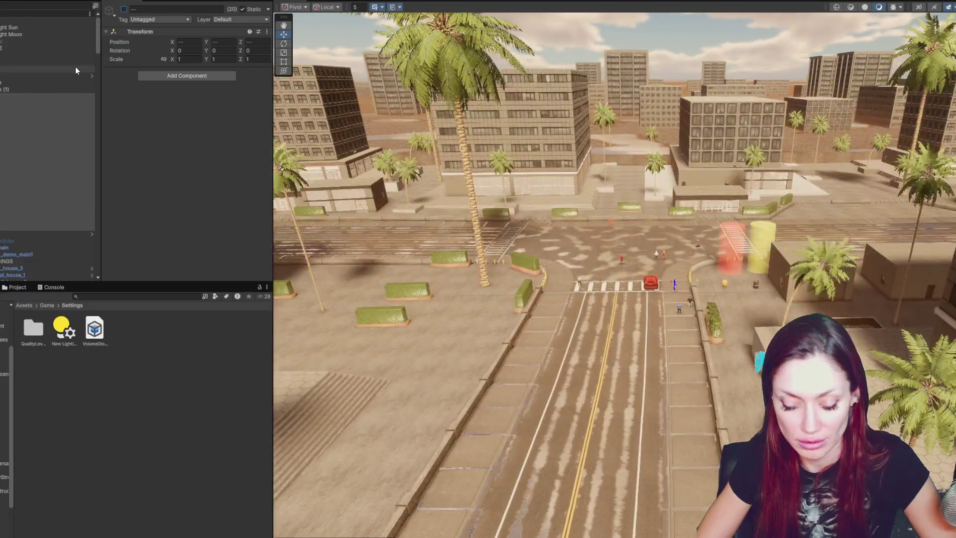
Create an empty object in the Hierarchy named LIGHTS
right_click(36, 115)
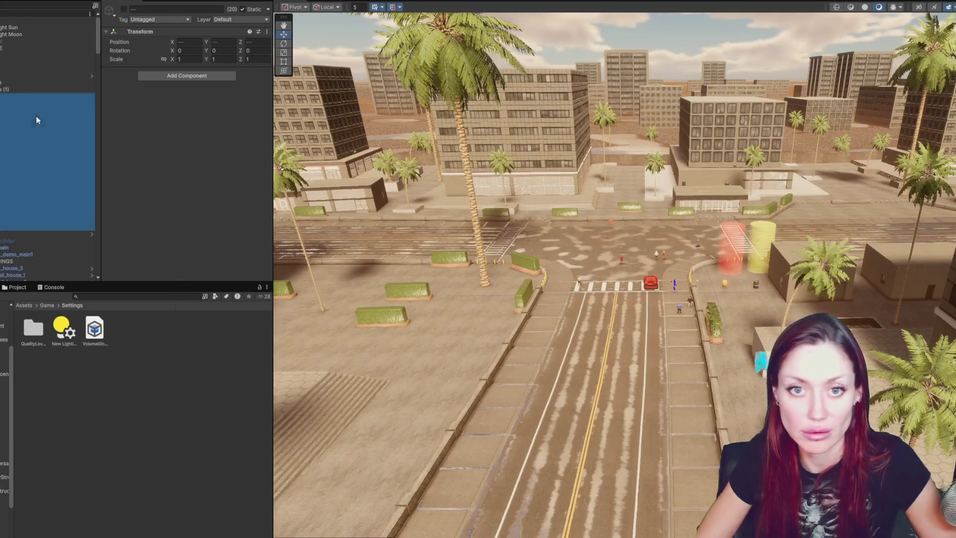
left_click(65, 277)
type("LIGHTS")
key("Return")
Reselect LIGHTING and the 20 lamp posts and switch them back on
left_click(23, 105)
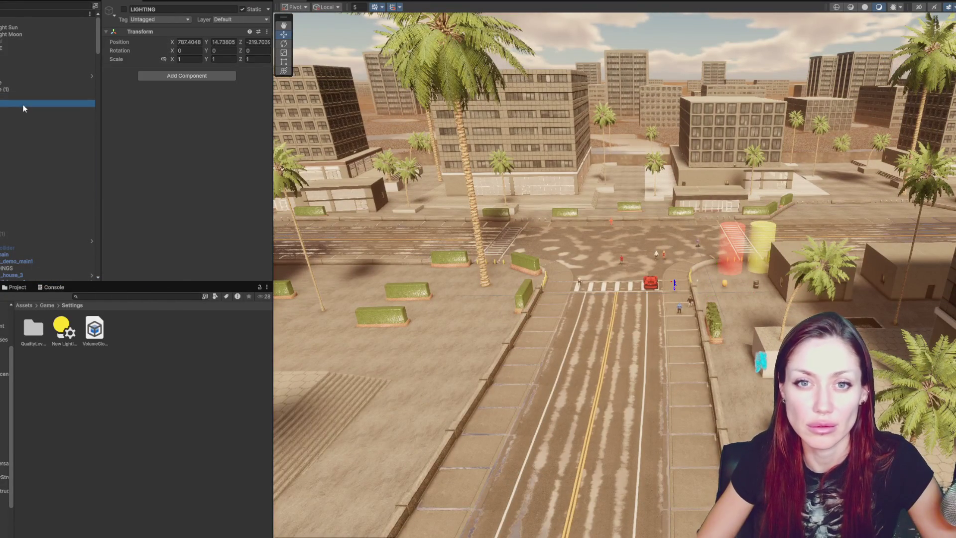
left_click(11, 229, "shift")
left_click(124, 9)
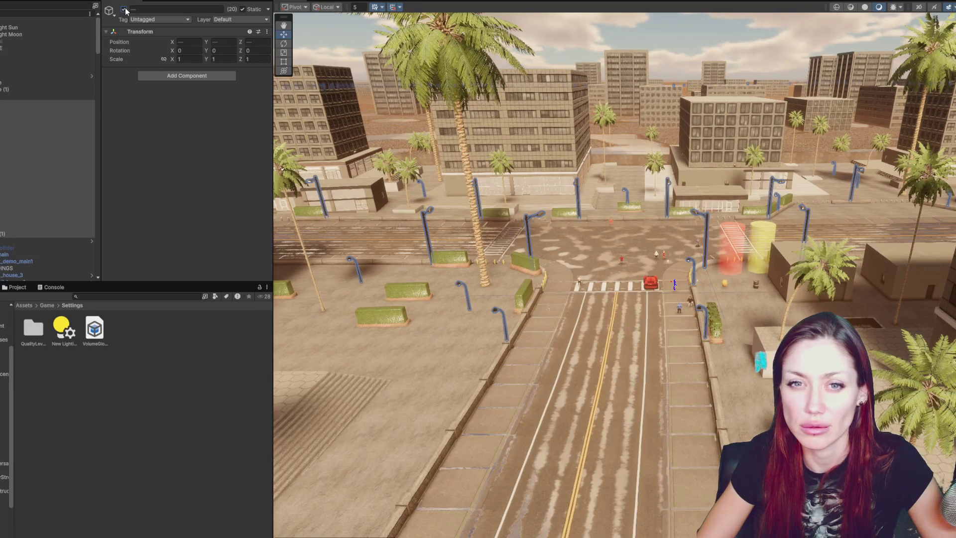
left_click(689, 263)
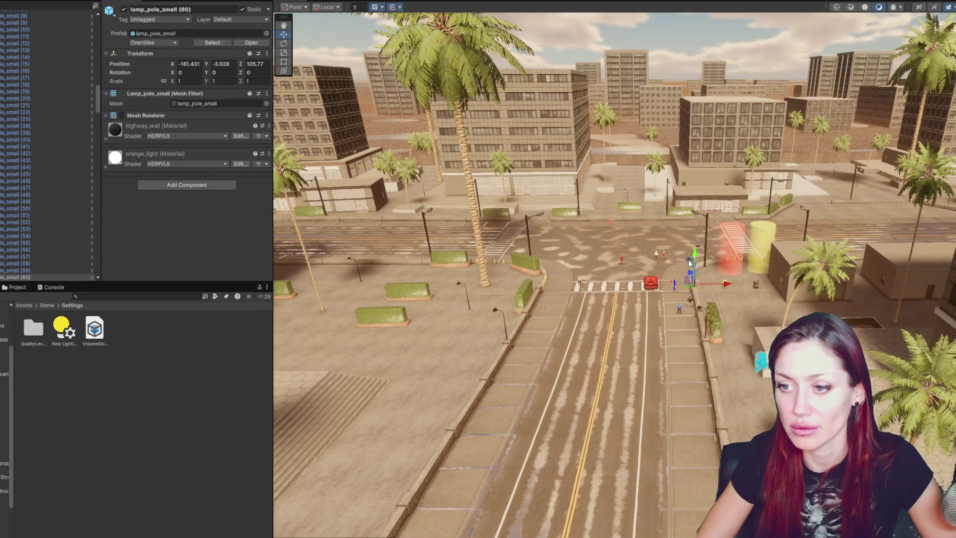
Frame the selected lamp pole, stop the playtest, and fly the view toward a street lamp
key("f")
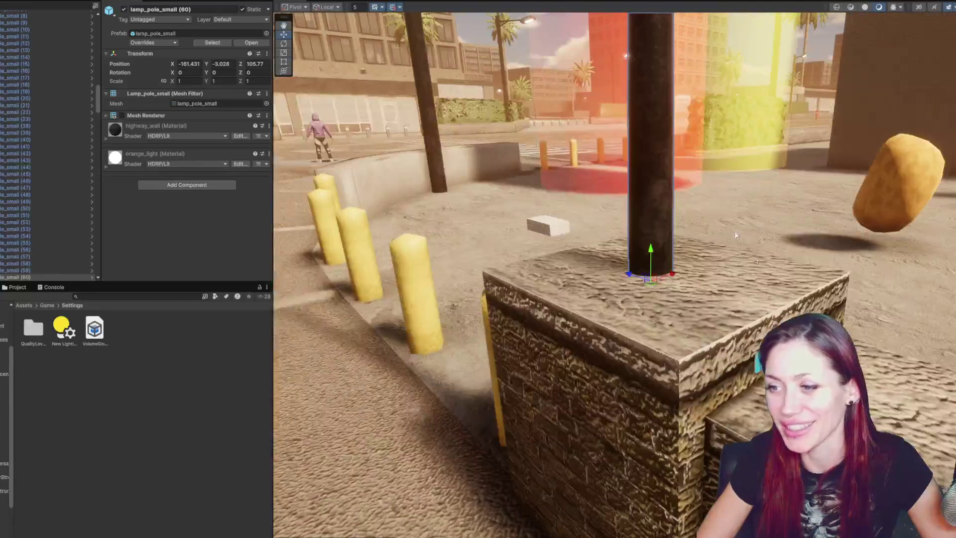
mouse_move(736, 235)
left_mouse_down()
mouse_move(622, 227)
mouse_move(615, 237)
mouse_move(641, 250)
left_mouse_up()
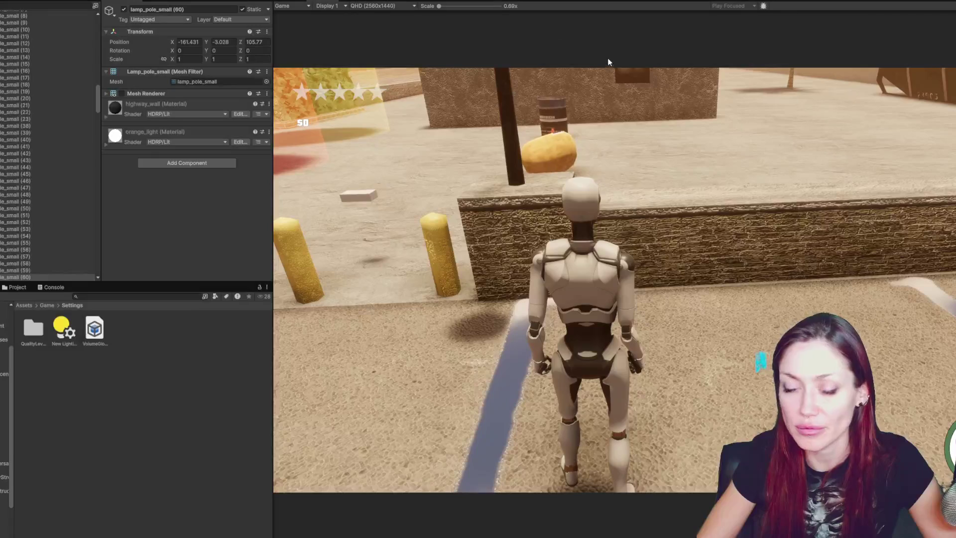
key("ctrl+p")
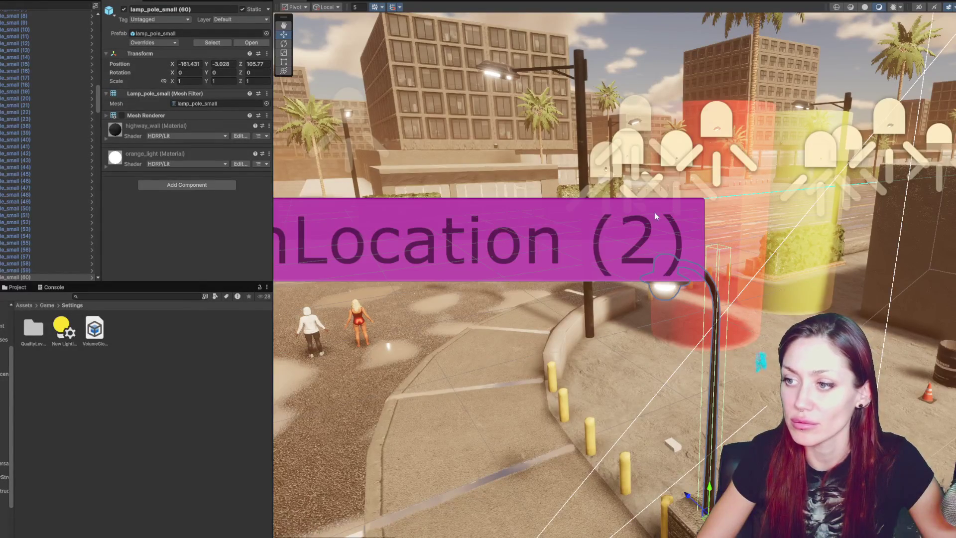
scroll(793, 231, "down", 3)
scroll(685, 297, "up", 3)
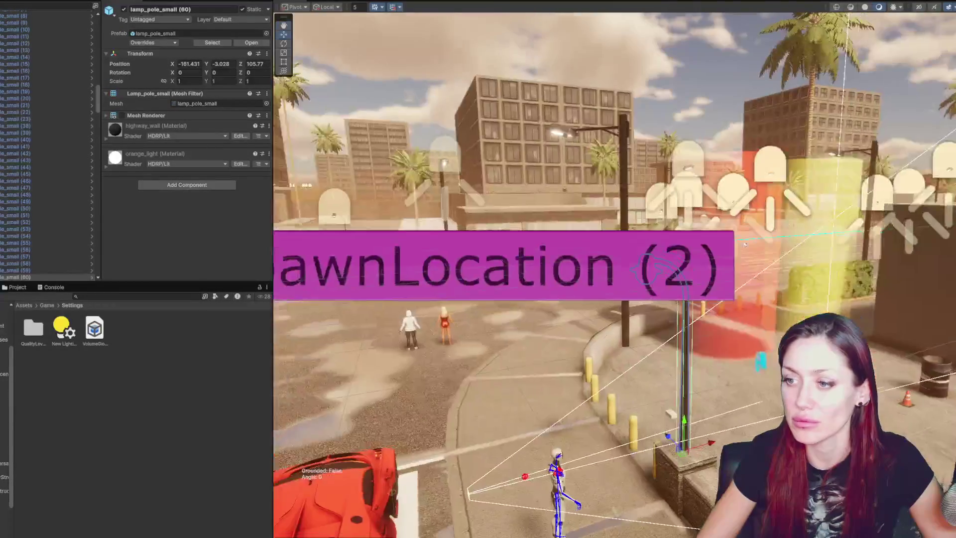
right_click(685, 293)
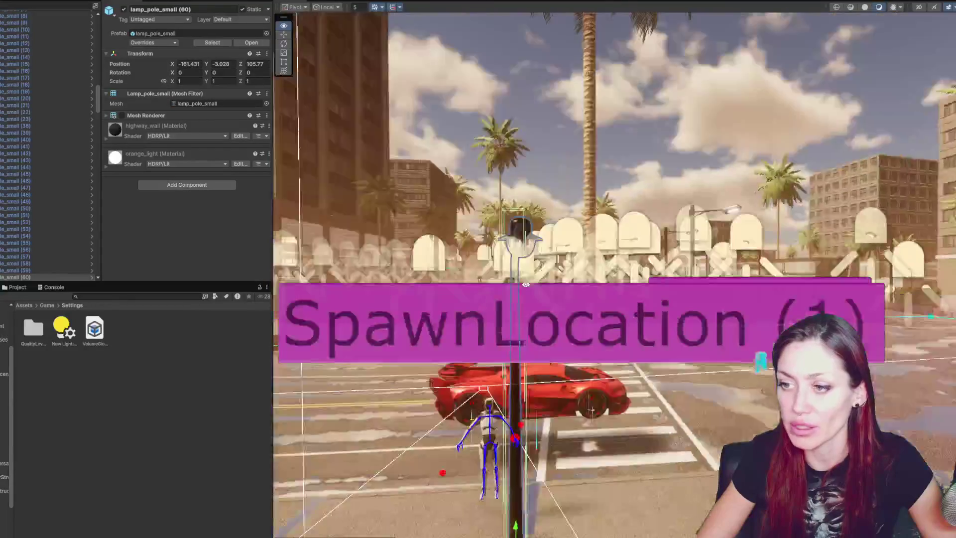
key("w")
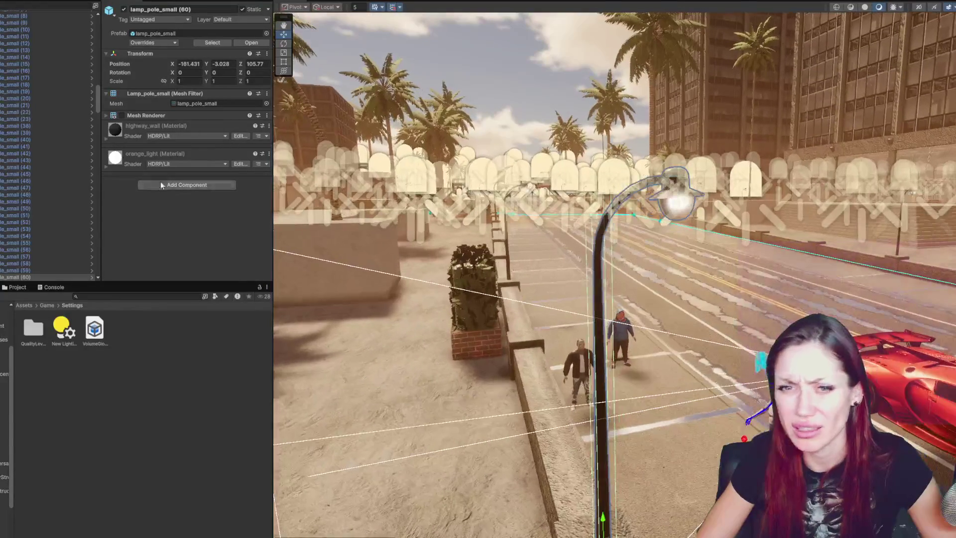
Select Street_Light_A_10 and inspect the Spot Light inside it
left_click(600, 241)
scroll(30, 201, "down", 5)
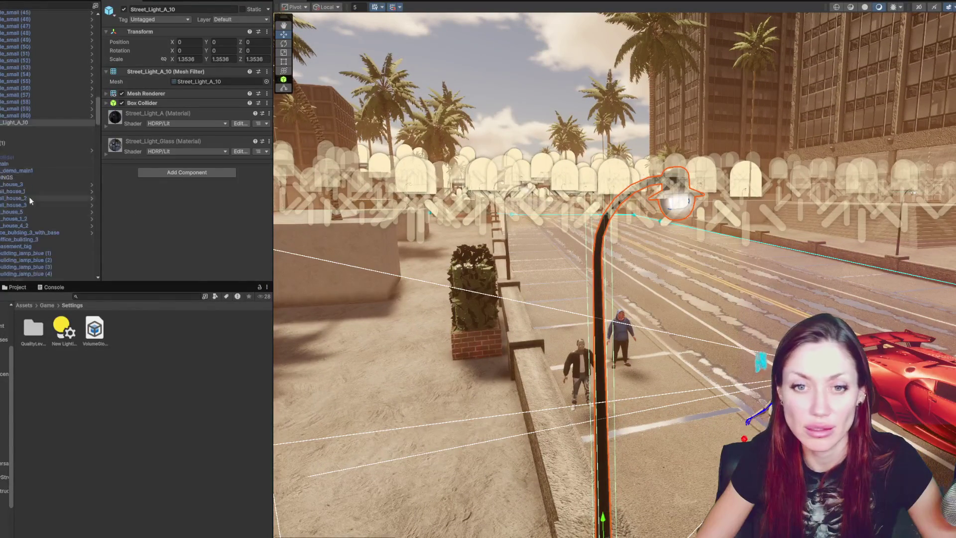
key("Right")
key("Down")
left_click(59, 138)
left_click(58, 123)
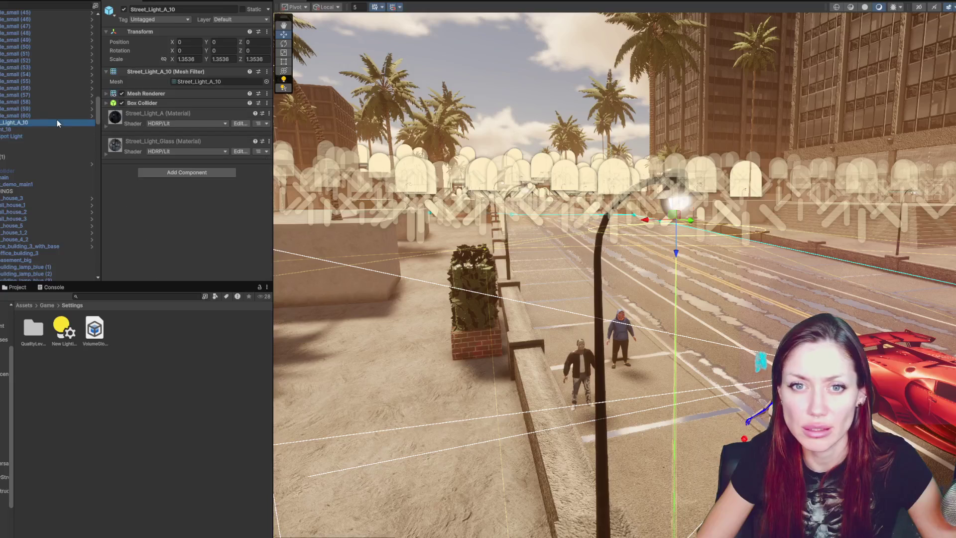
scroll(43, 114, "up", 3)
scroll(40, 108, "up", 10)
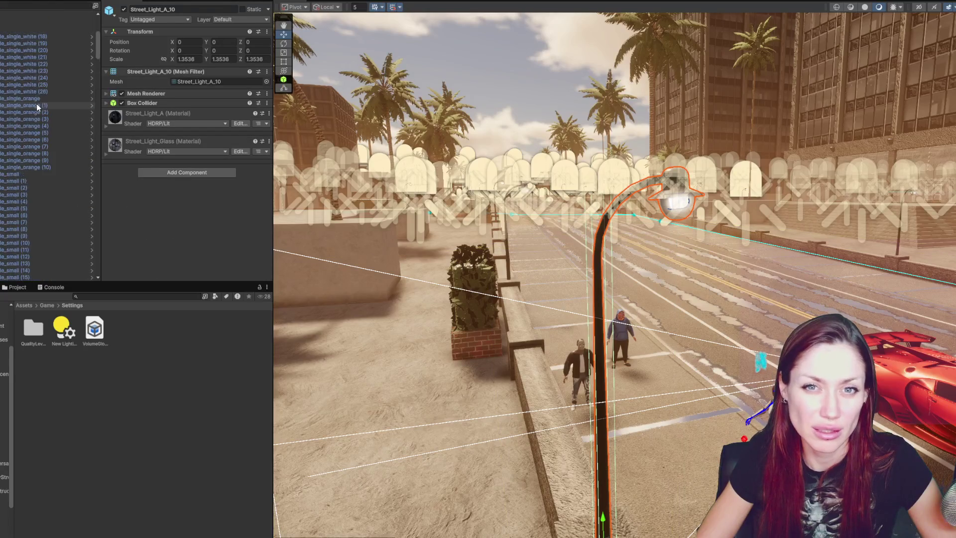
Deactivate sixteen of the single lamp-pole objects, leaving the top row out
left_click(36, 126, "shift")
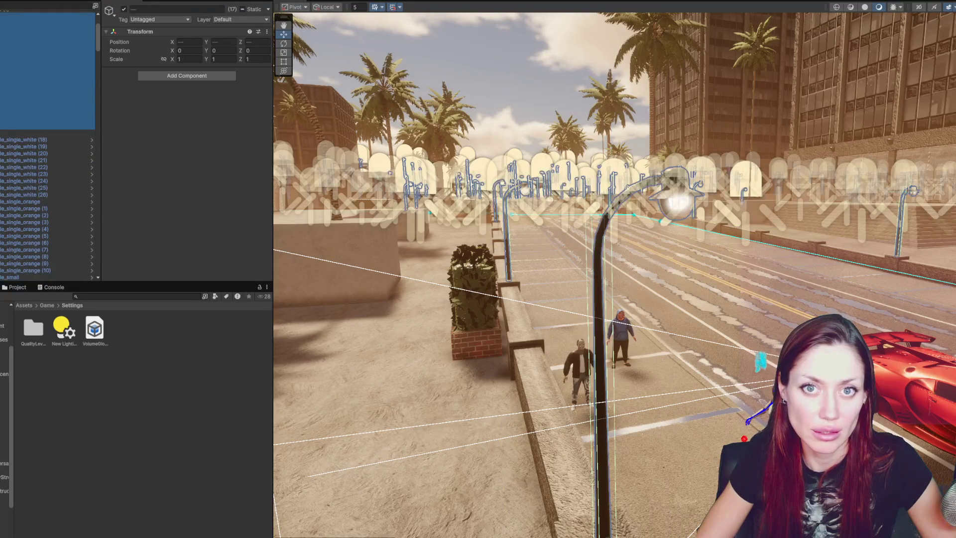
left_click(30, 22)
left_click(0, 127, "shift")
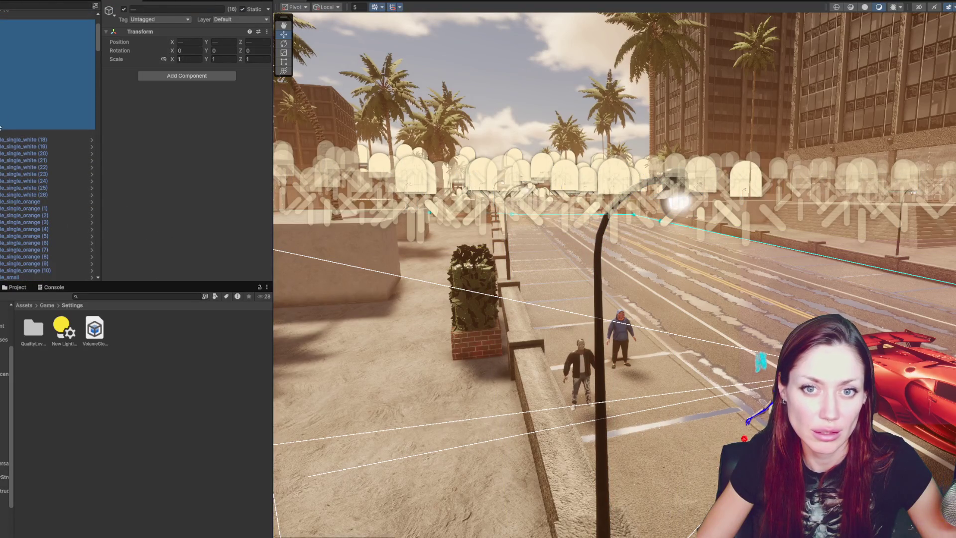
left_click(123, 10)
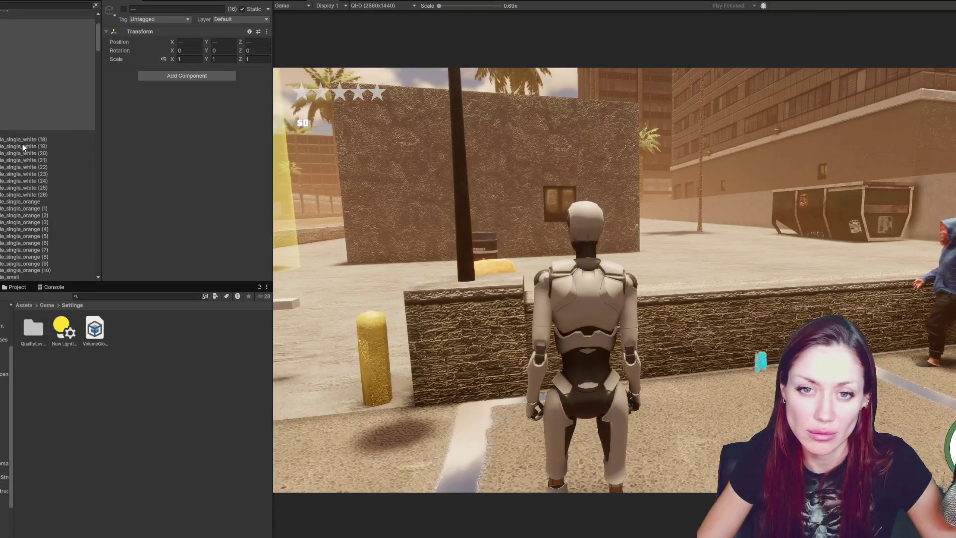
Select 138 lamp objects starting from lamp_pole_single_white (18) and deactivate them
double_click(22, 142)
scroll(20, 165, "down", 5)
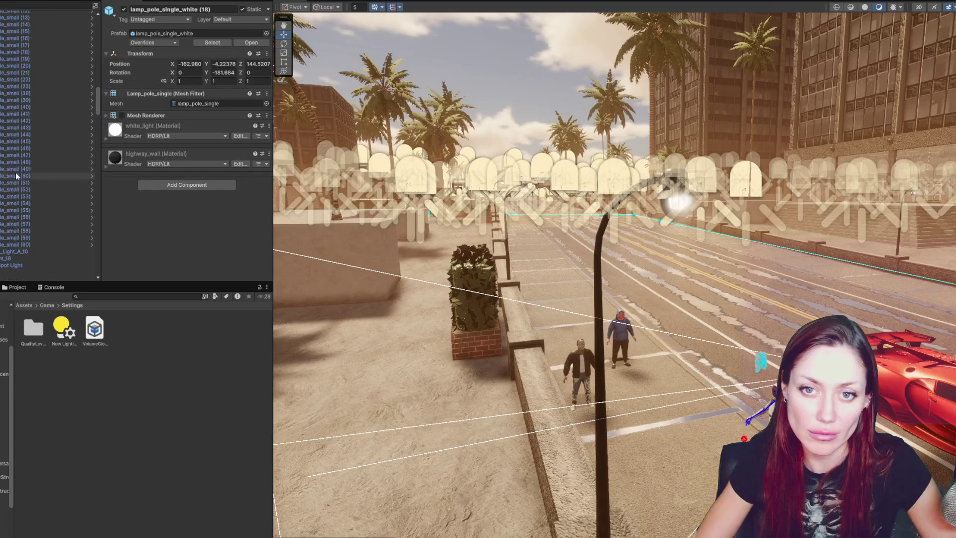
left_click(40, 232, "shift")
left_click(124, 9)
Deactivate the group of three light objects
scroll(1, 188, "down", 5)
left_click(20, 98)
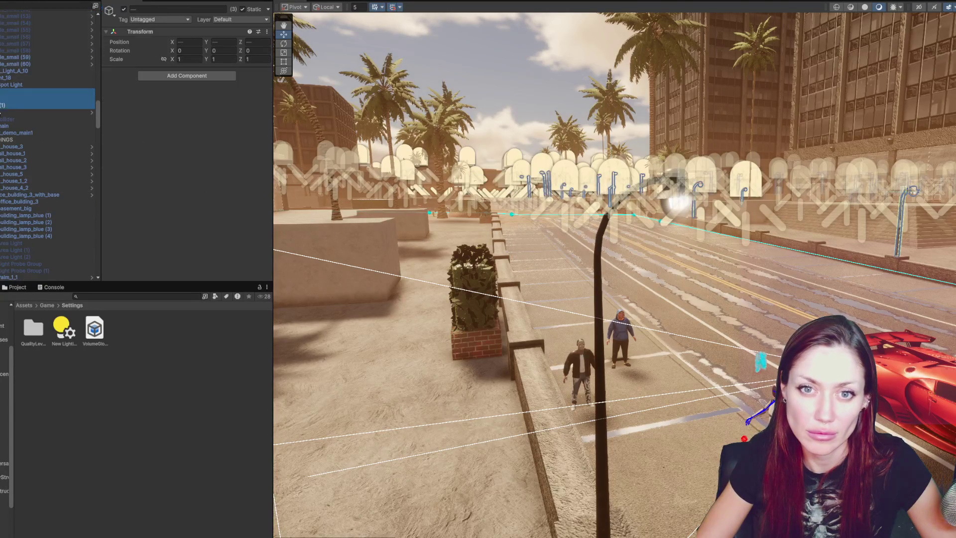
left_click(124, 8)
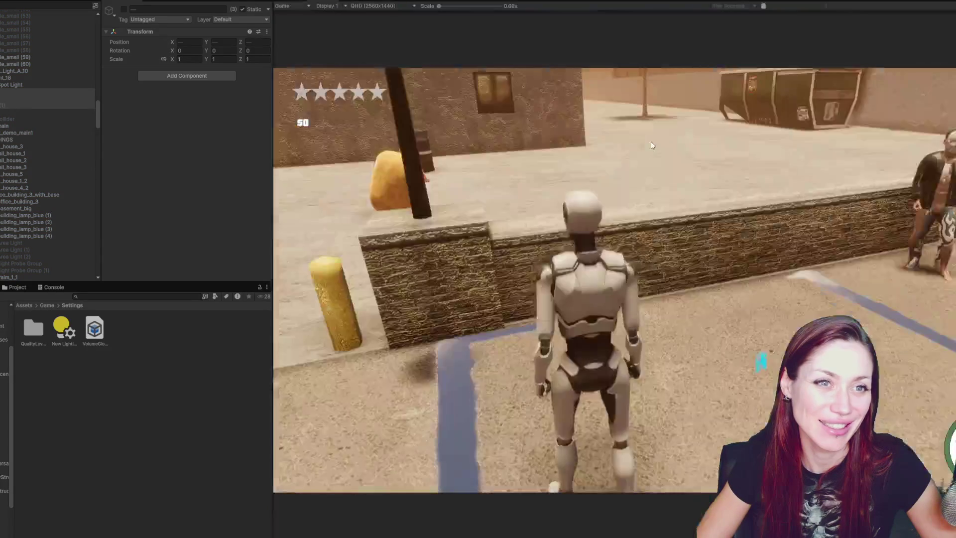
Walk the robot through the town toward the buildings and maximize the Game view
key("w")
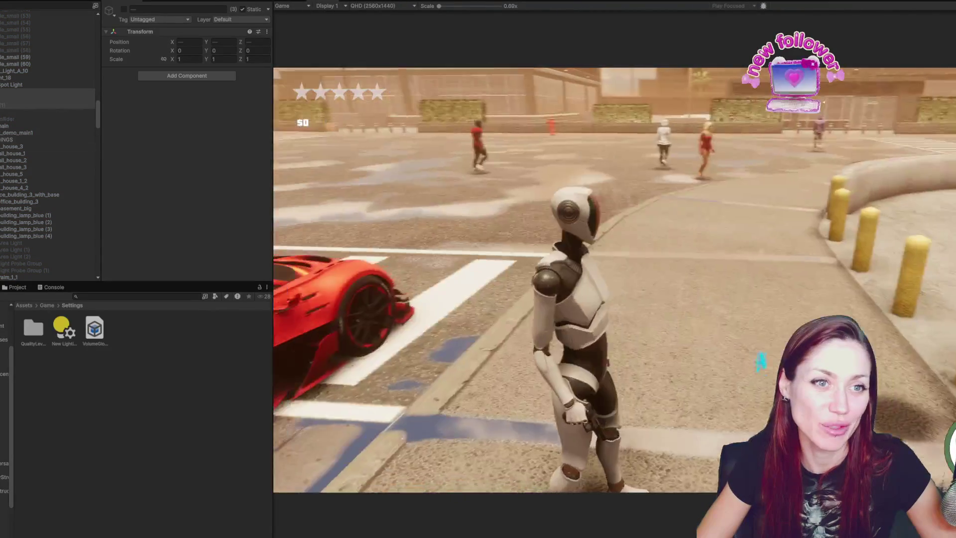
key("w")
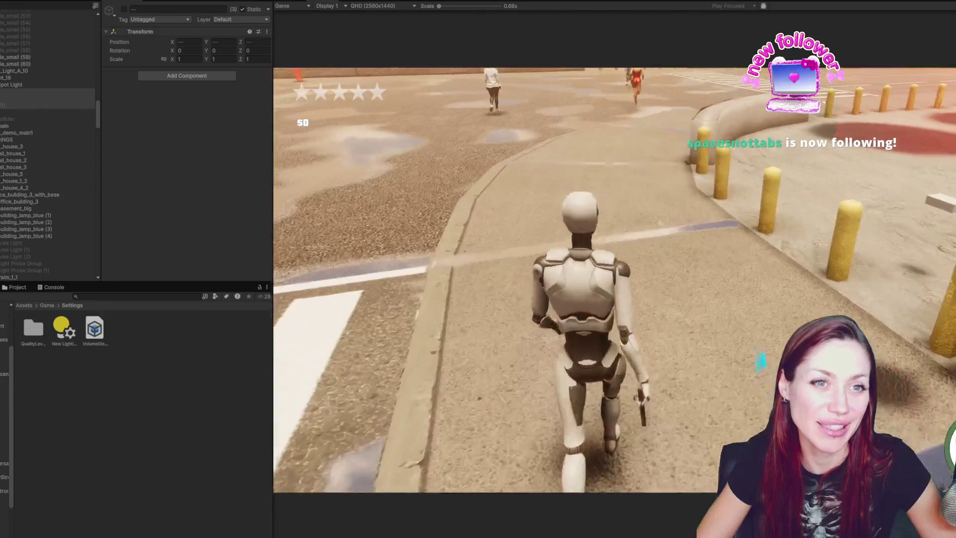
key("w")
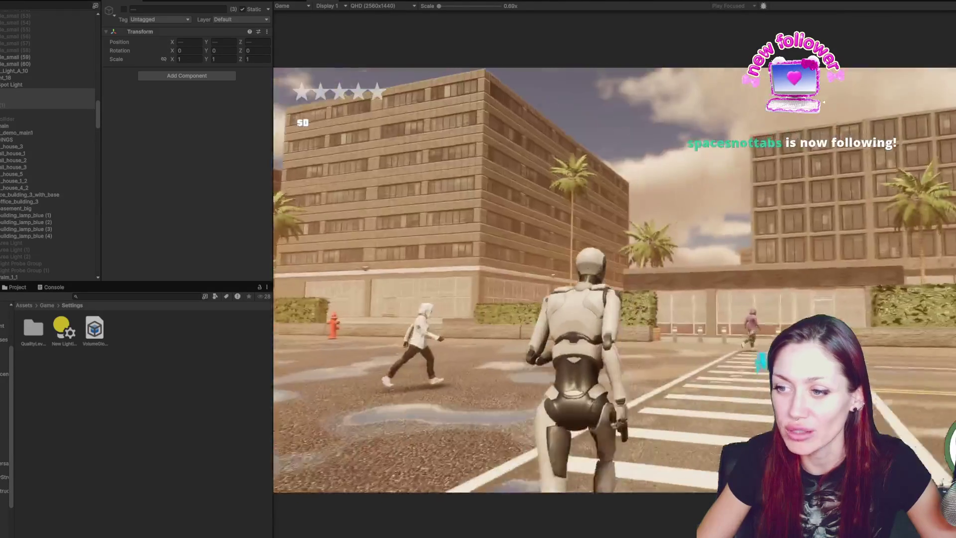
key("shift+space")
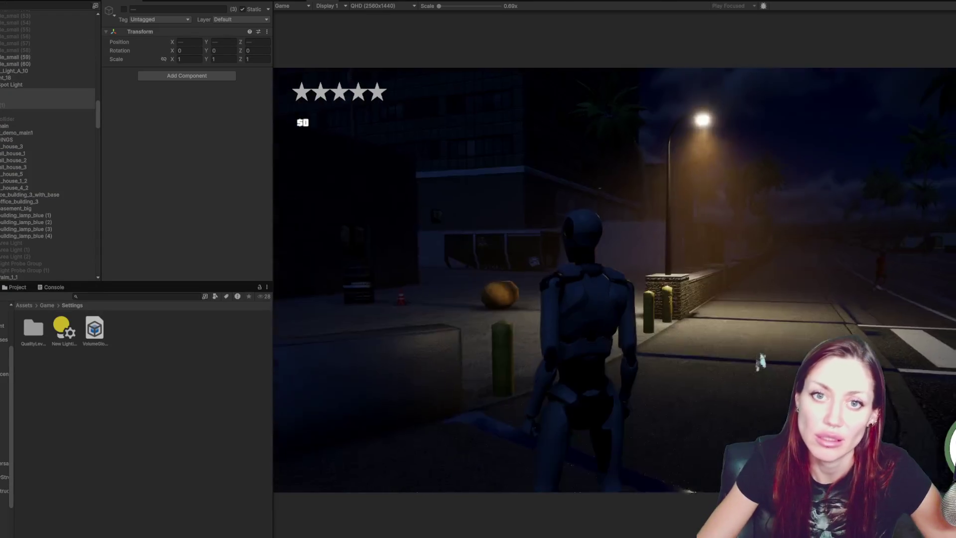
Set the Spot Light's shadow resolution to Low and turn off its shadow map
left_click(20, 85)
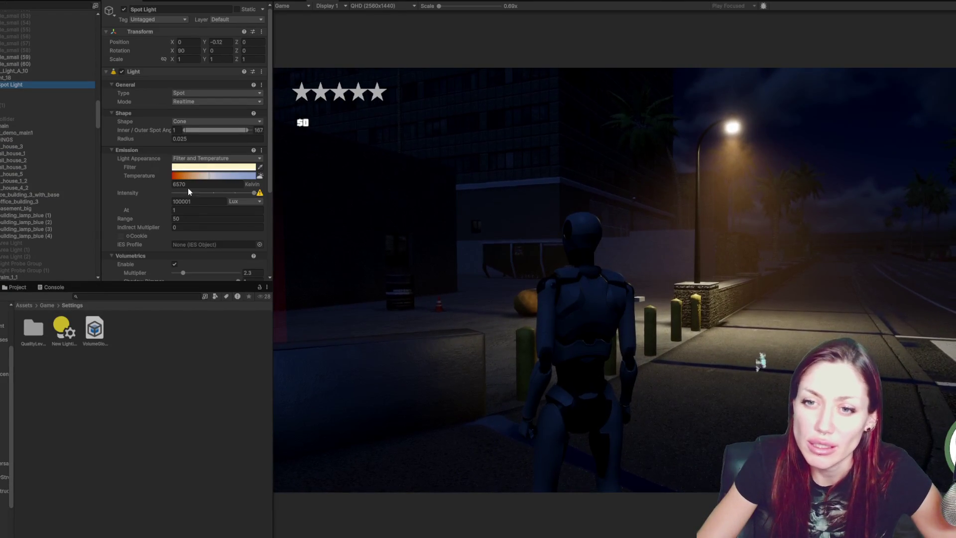
scroll(207, 207, "down", 5)
left_click(197, 212)
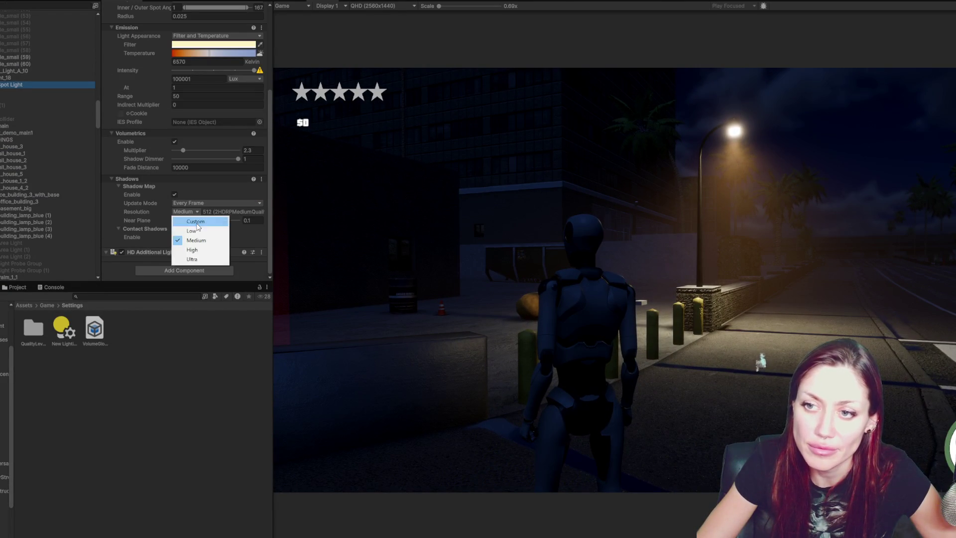
left_click(195, 229)
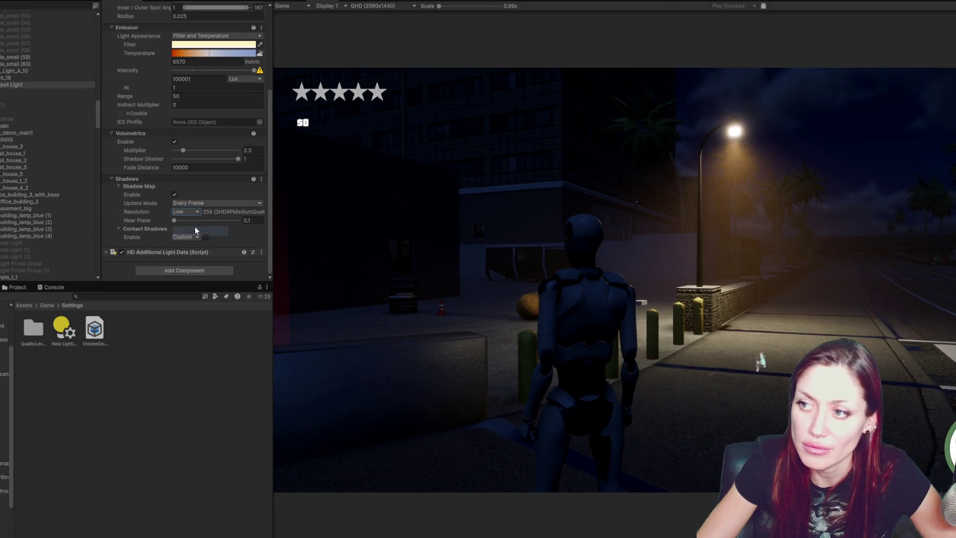
left_click(175, 195)
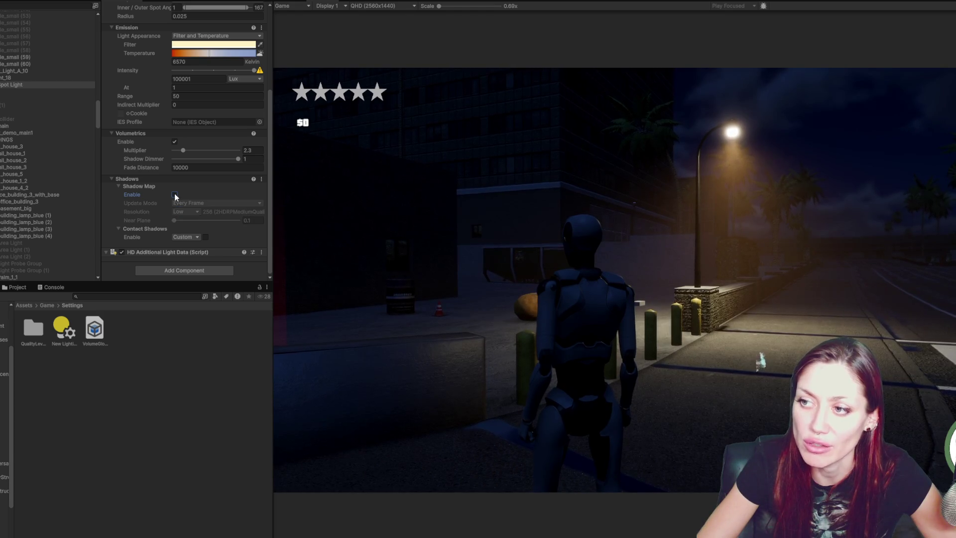
Toggle the Spot Light's volumetrics off and on to compare the glow, leaving them enabled
left_click(175, 142)
left_click(174, 142)
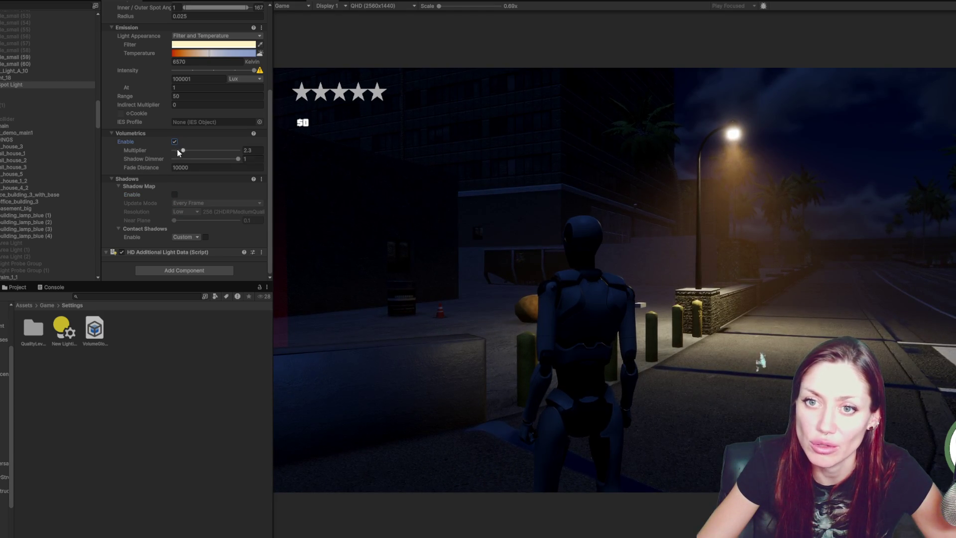
left_click(174, 141)
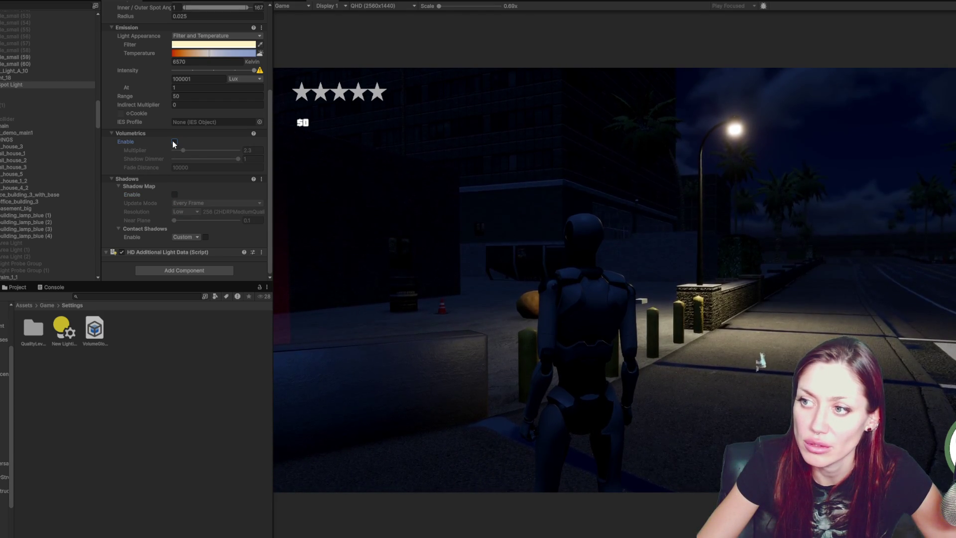
left_click(174, 142)
left_click(217, 168)
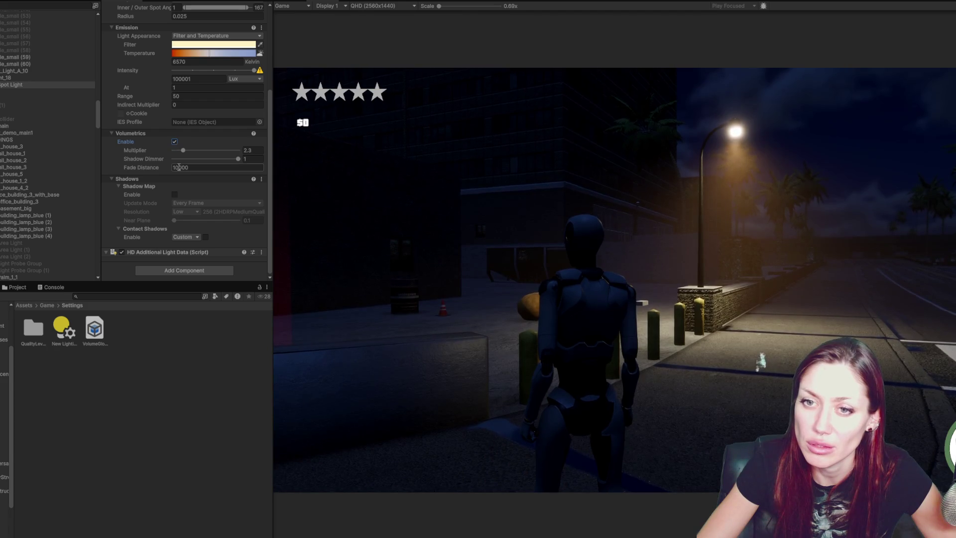
Set the volumetric fade distance to 100 and walk the character around the street
type("100")
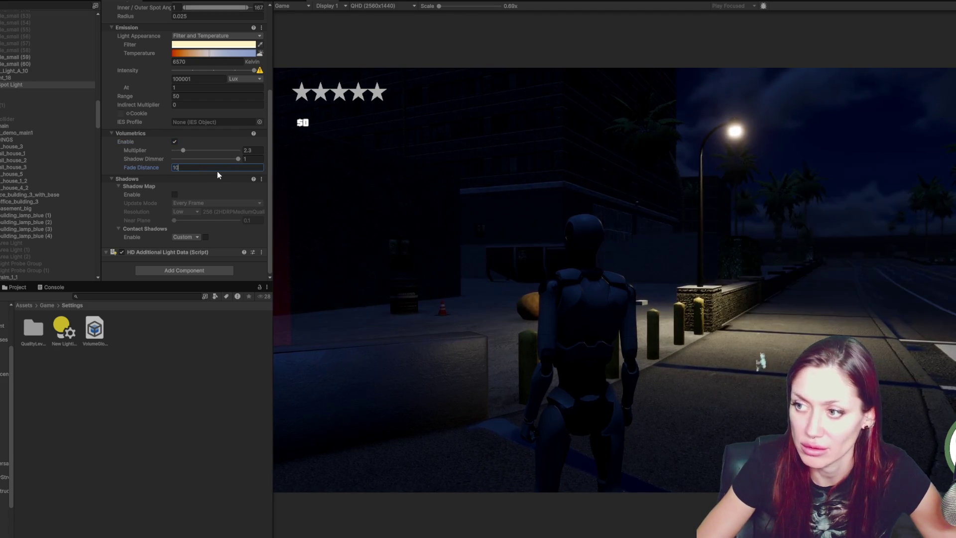
left_click(498, 224)
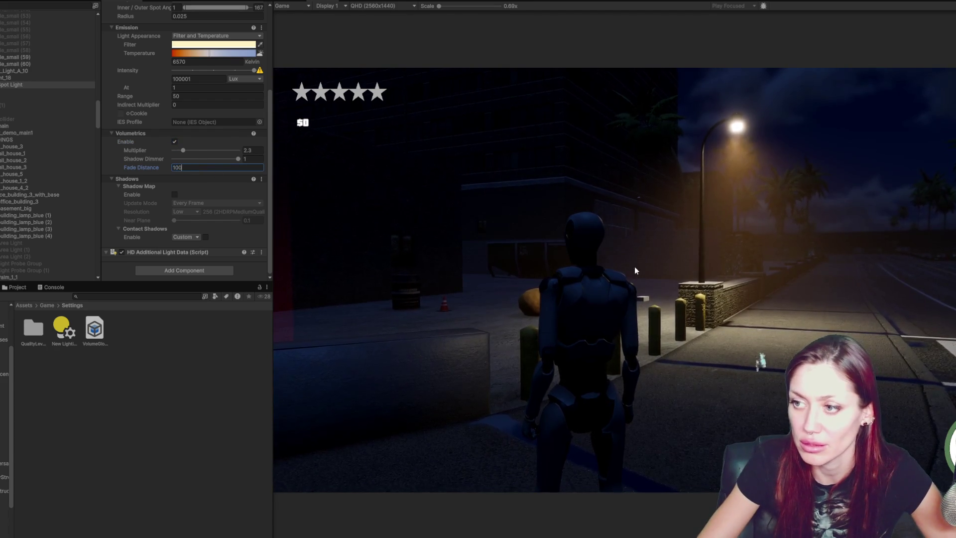
key("w")
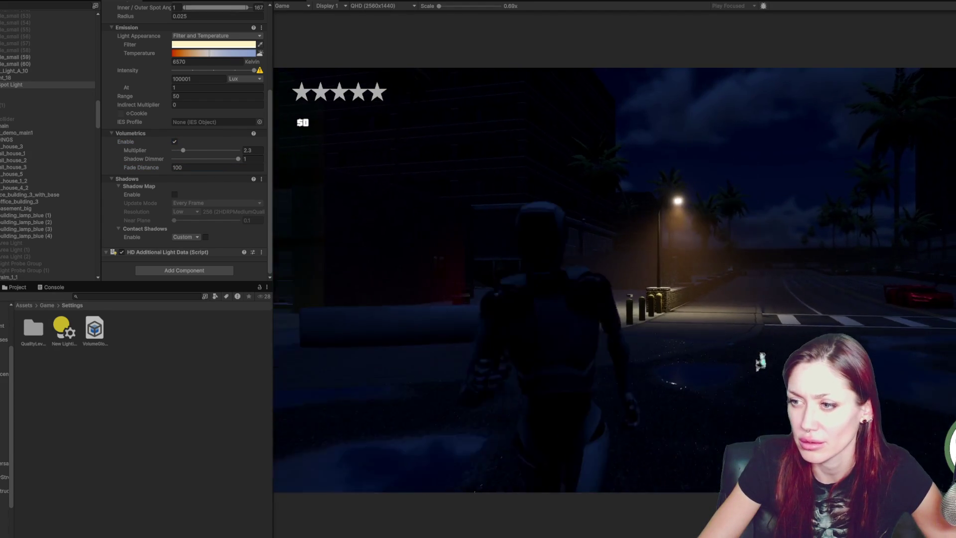
key("w")
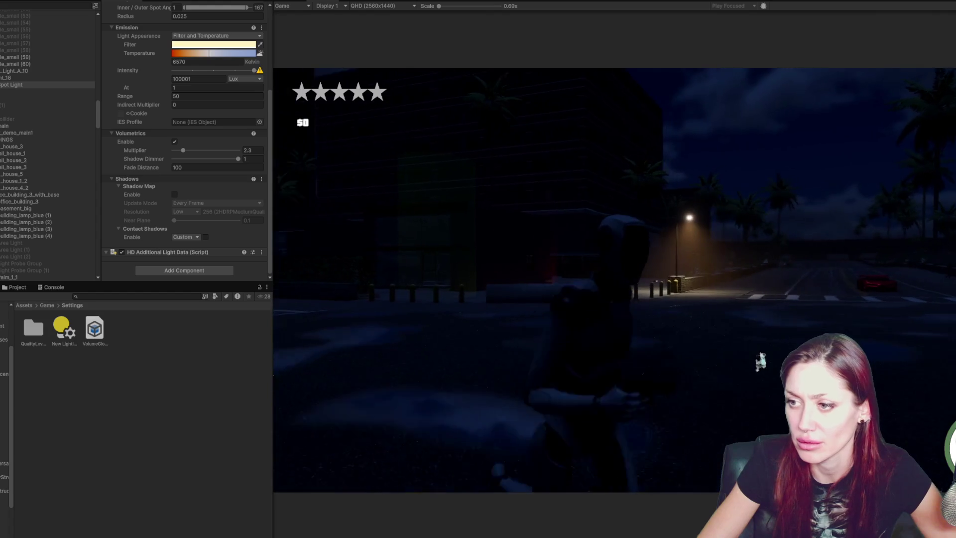
key("w")
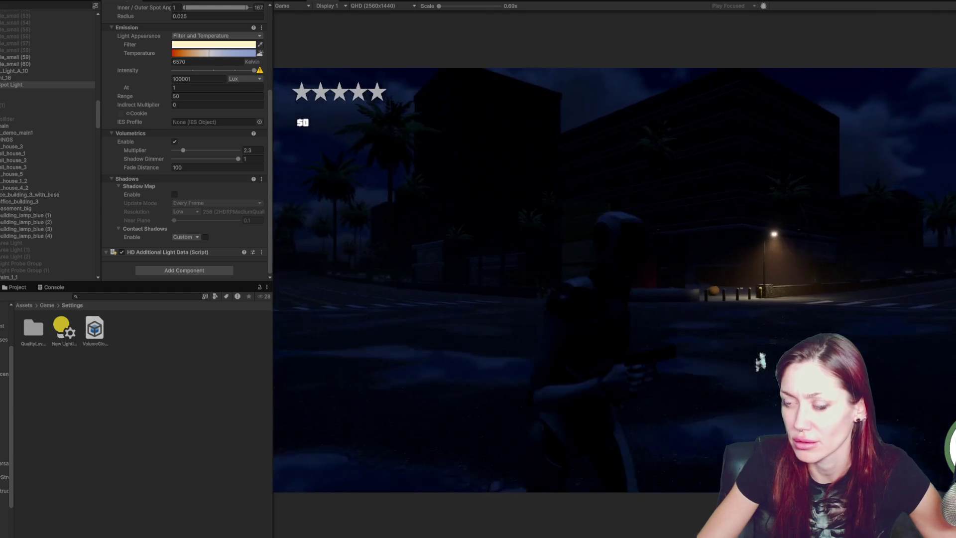
key("w")
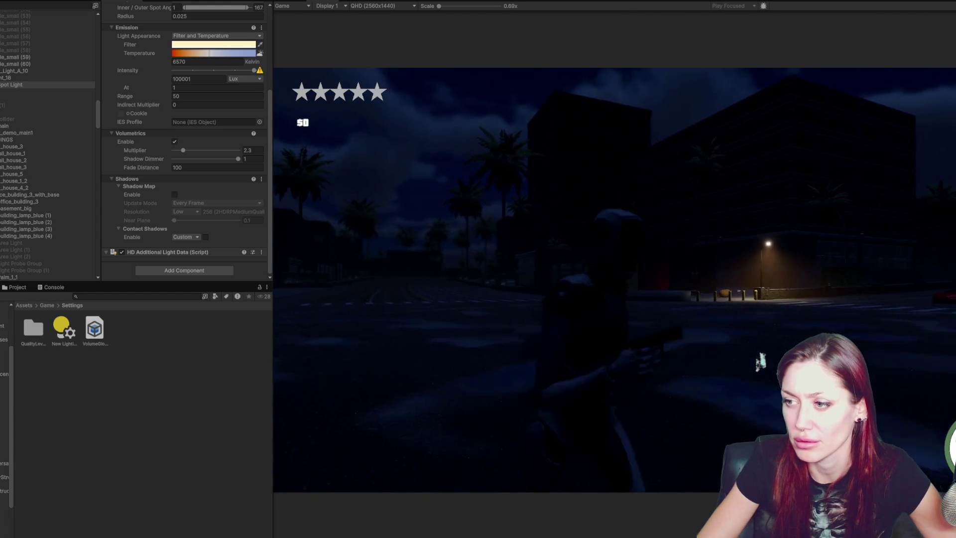
key("w")
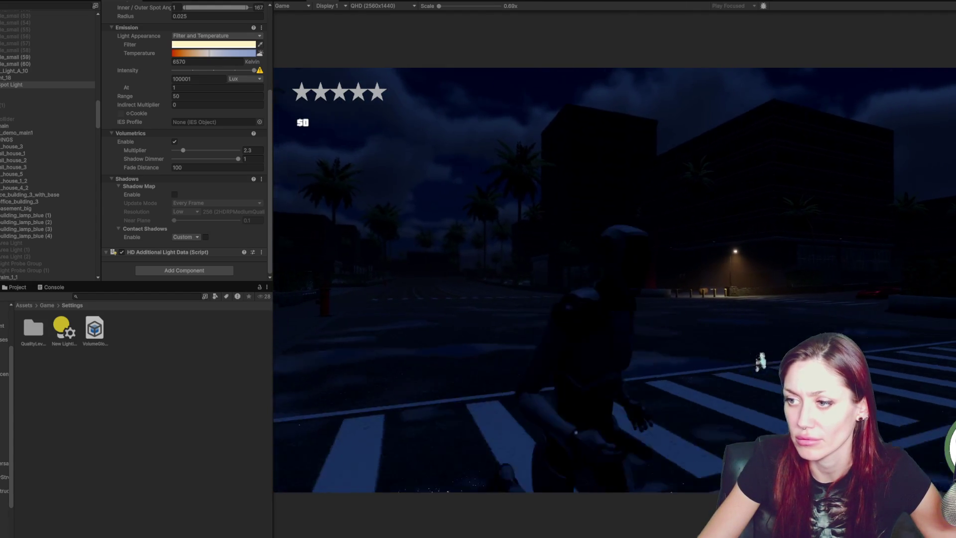
key("w")
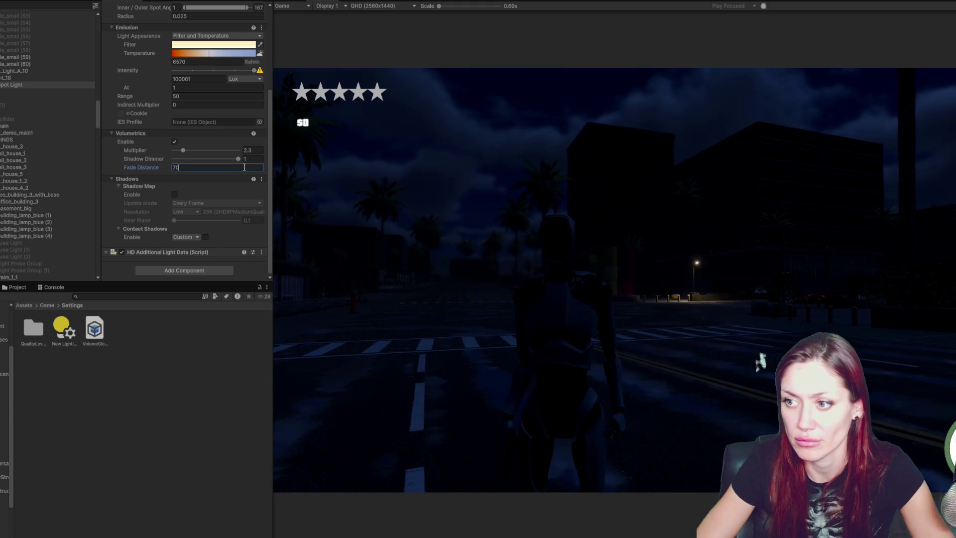
Try a fade distance of 70 while walking, then set it back to 100
left_click(286, 175)
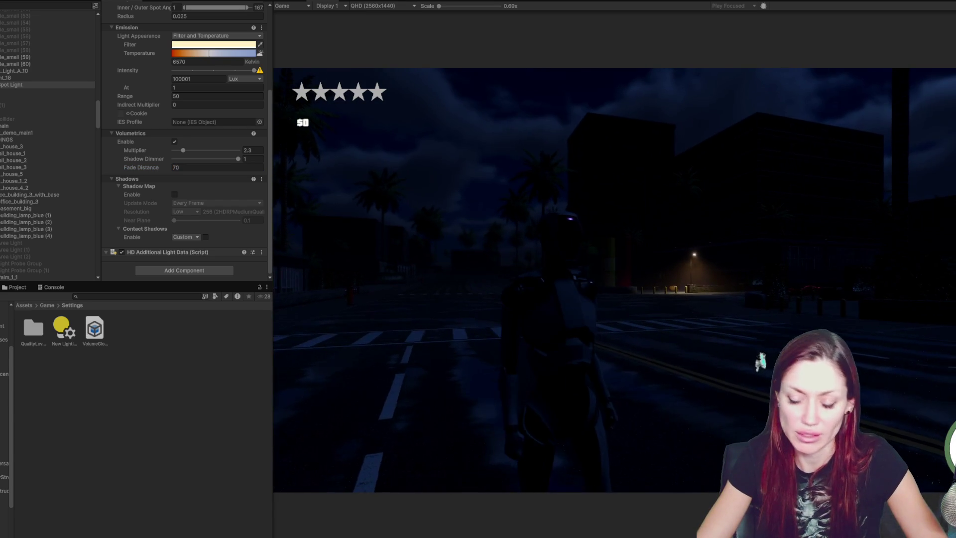
key("w")
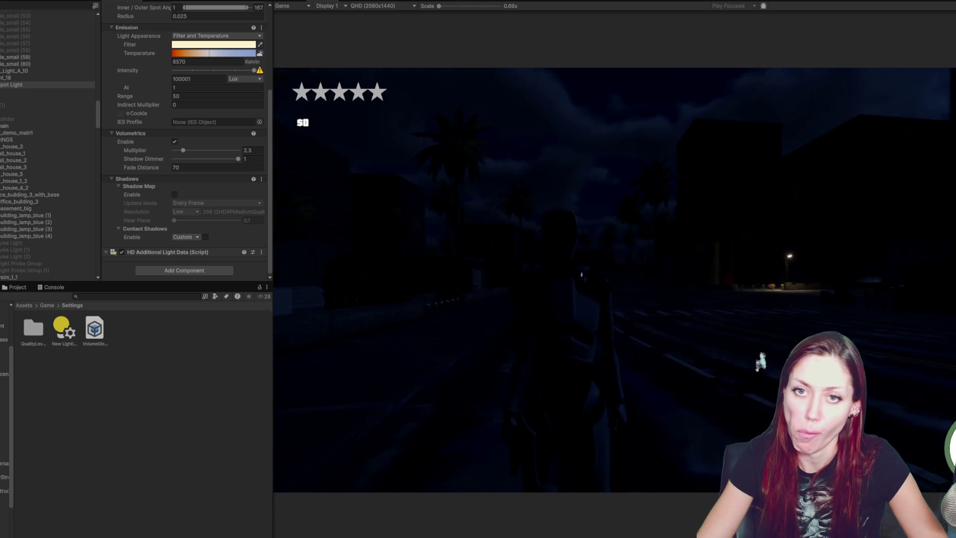
left_click(214, 167)
type("100")
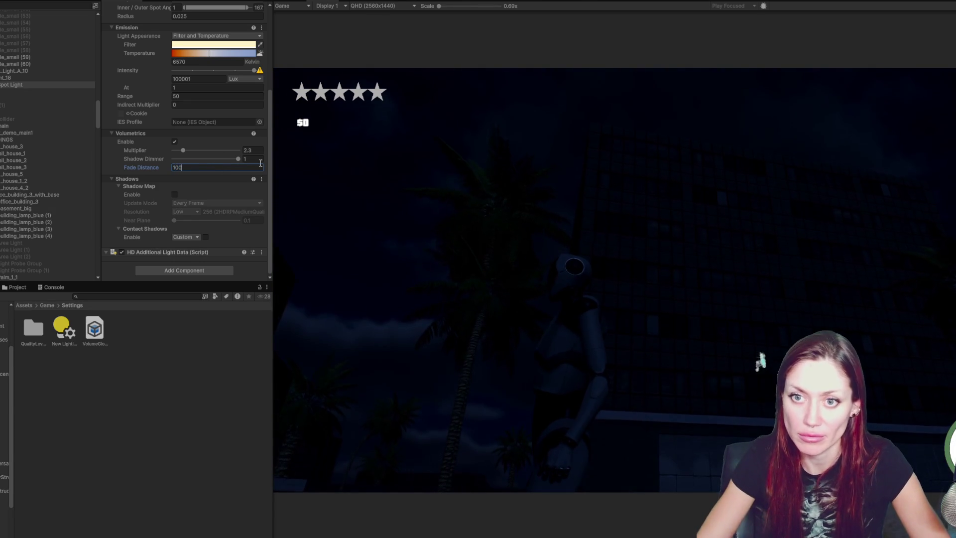
key("Return")
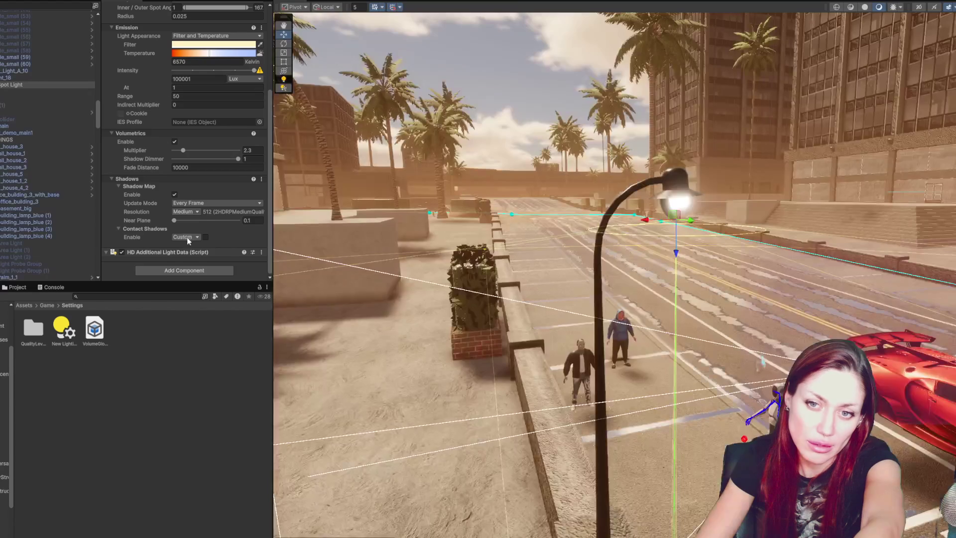
left_click(186, 237)
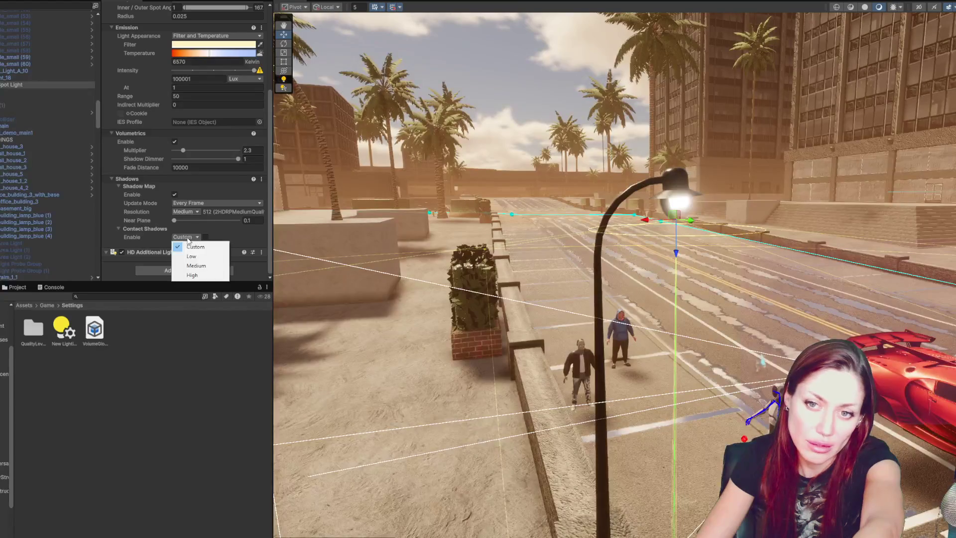
Set contact shadows to Low, disable the shadow map, and apply all overrides on lamp_pole_small (60)
left_click(192, 256)
left_click(174, 195)
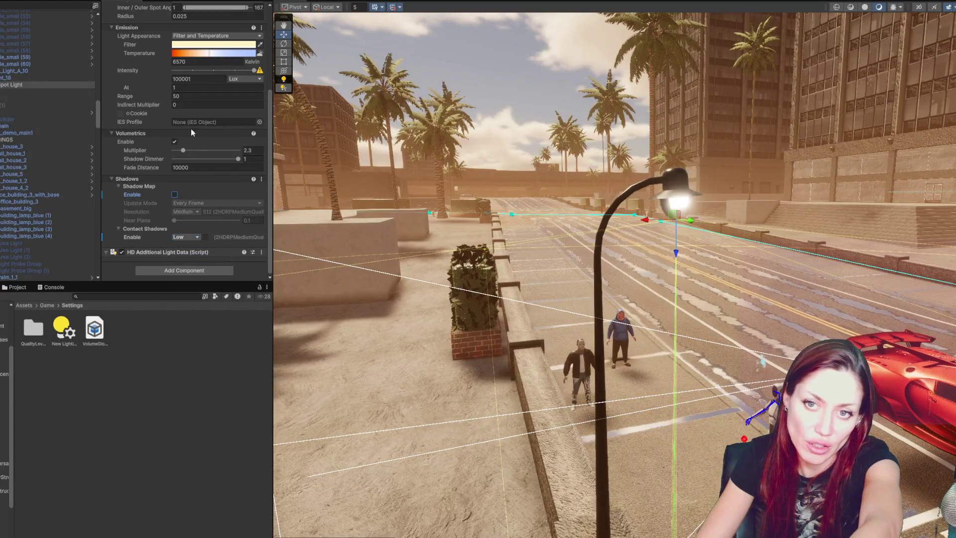
left_click(204, 169)
type("100")
left_click(41, 57)
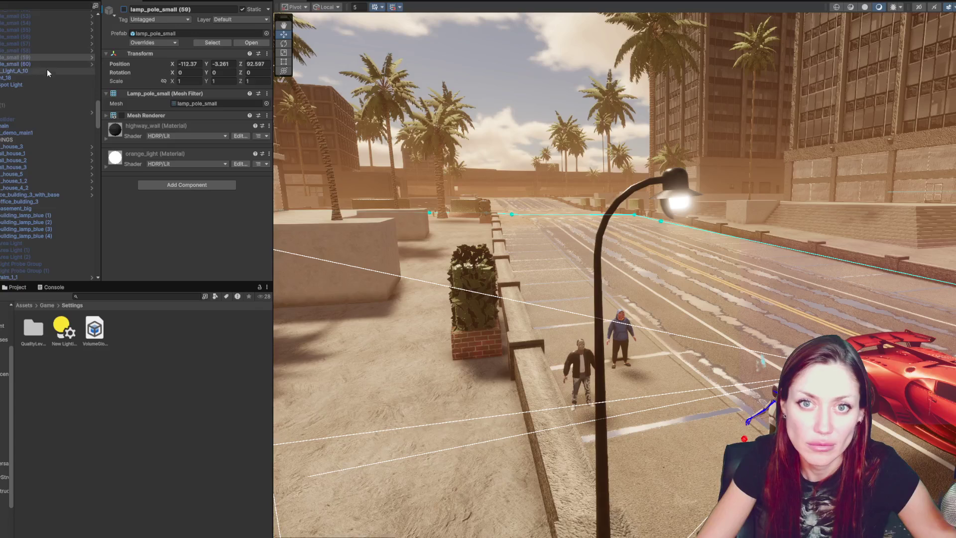
left_click(47, 65)
left_click(160, 43)
left_click(223, 128)
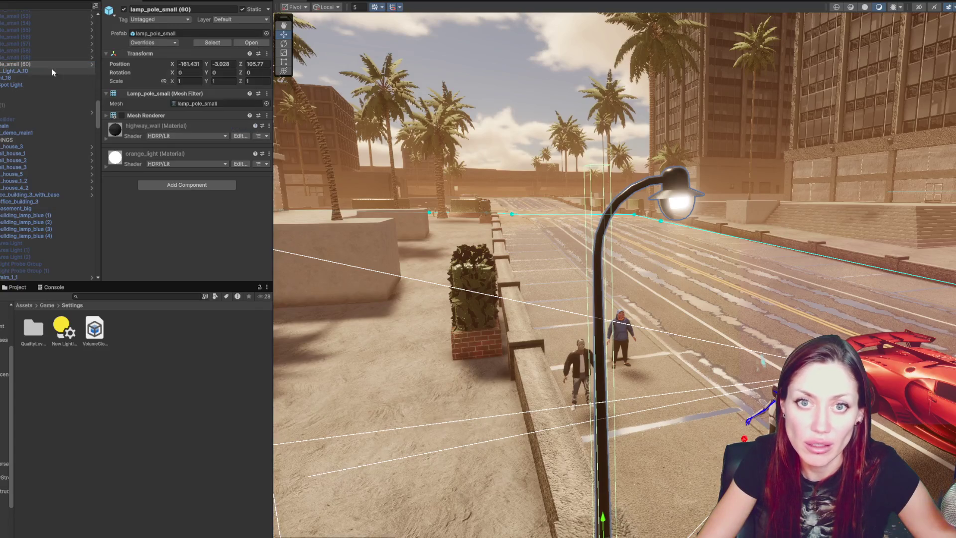
Duplicate the lamp pole and move the copy into another parent group
left_click(24, 64)
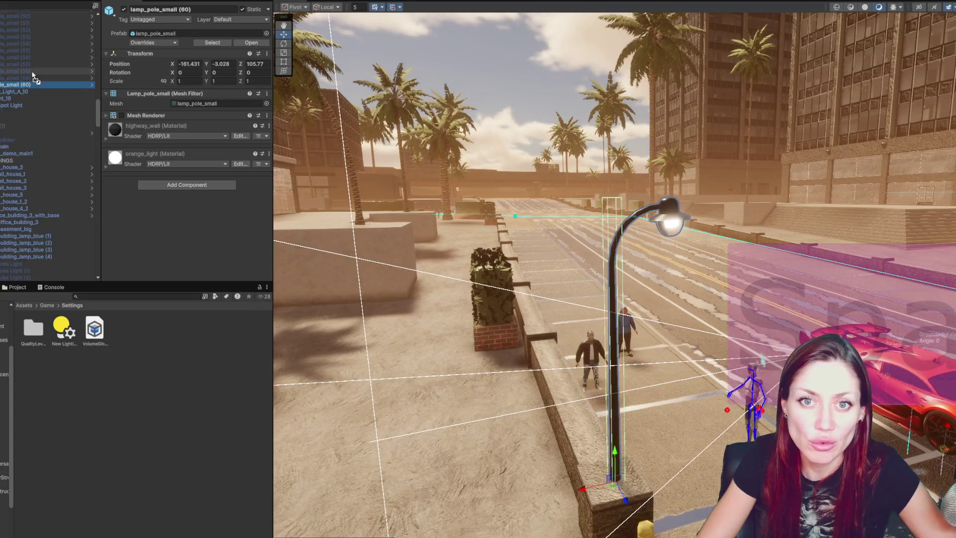
key("ctrl+d")
left_click_drag(58, 22, 32, 3)
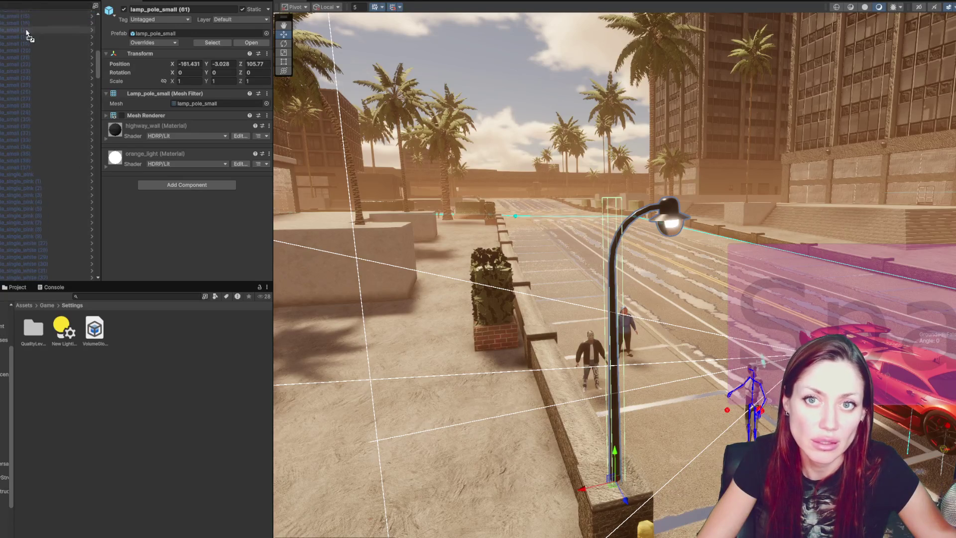
left_click_drag(40, 10, 42, 58)
Reinspect lamp_pole_small (60) and select a large range of light objects
scroll(36, 123, "down", 3)
left_click(29, 22)
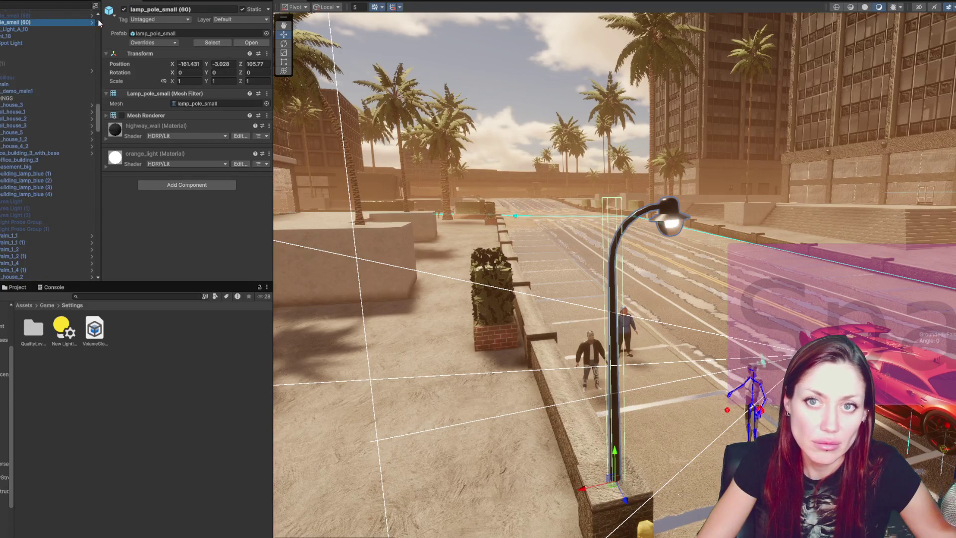
scroll(37, 91, "up", 10)
scroll(24, 124, "up", 10)
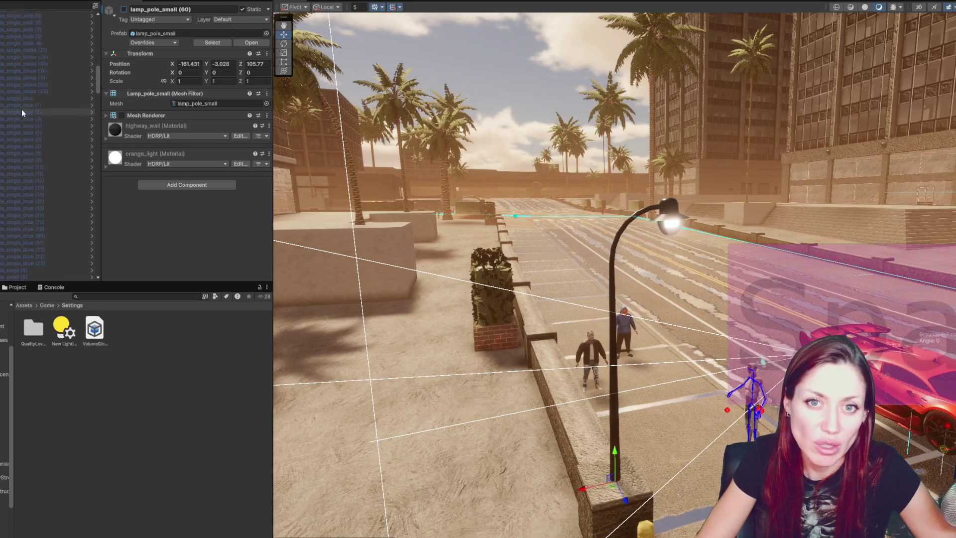
left_click(6, 154, "shift")
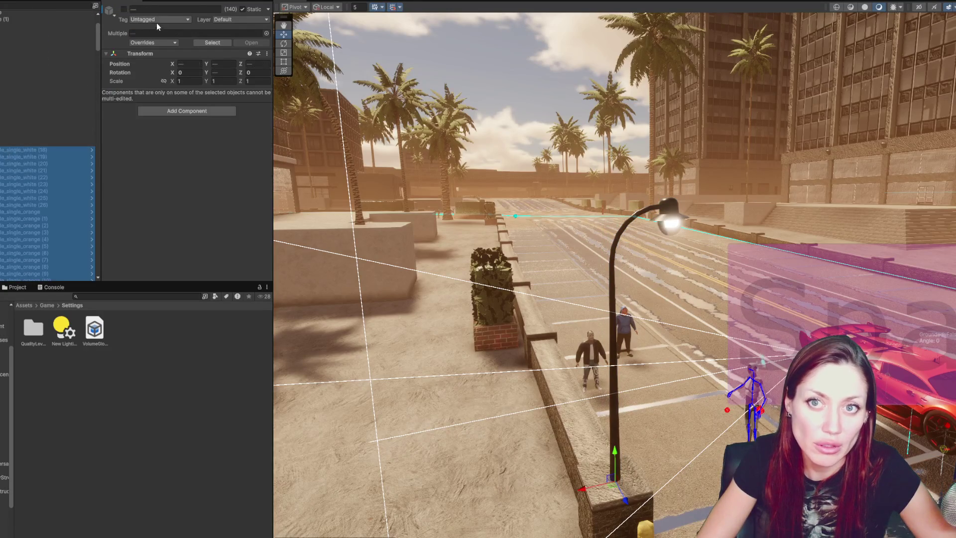
scroll(40, 200, "up", 5)
left_click(30, 143)
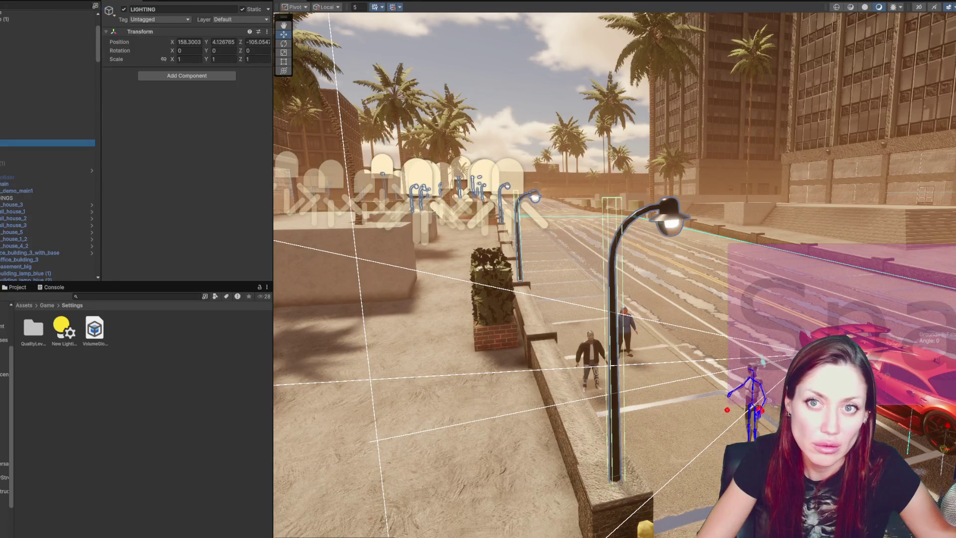
left_click(123, 9)
scroll(39, 149, "down", 5)
left_click(30, 26)
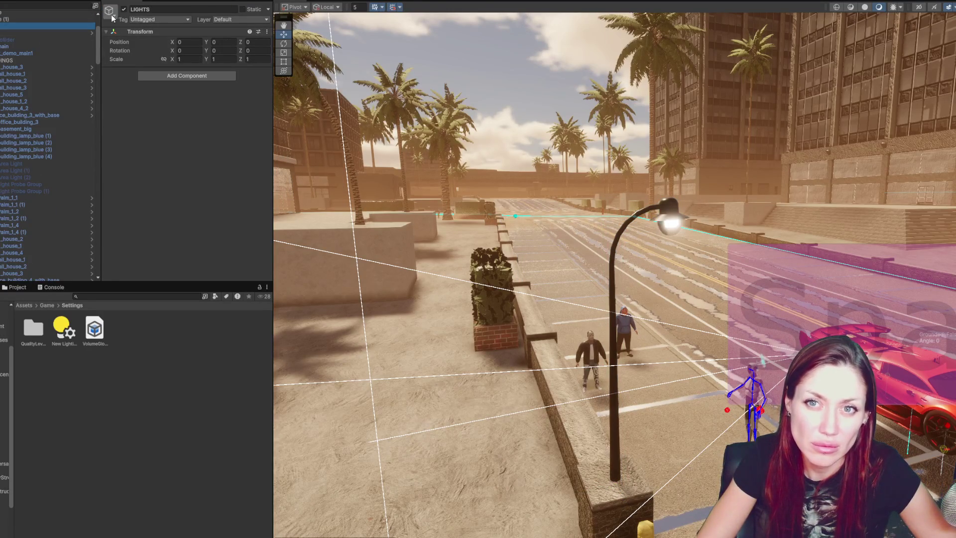
scroll(47, 144, "up", 3)
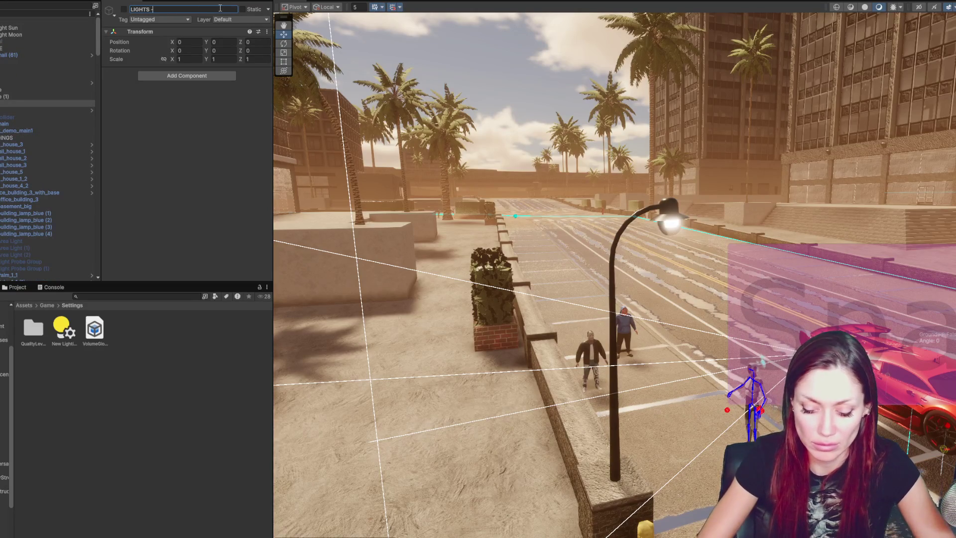
left_click(20, 54)
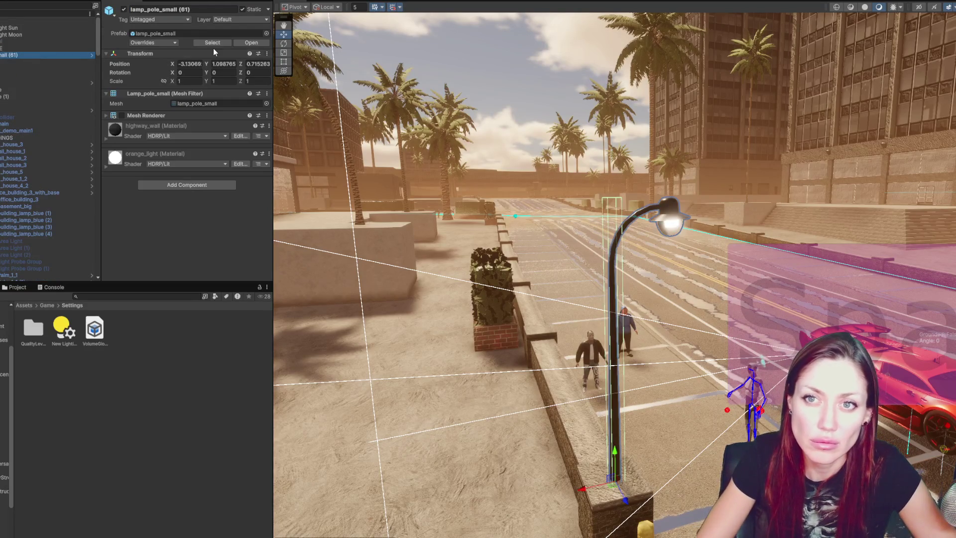
left_click_drag(618, 294, 649, 418)
Duplicate the lamp, slide it up the street, and make it non-static including children
key("ctrl+d")
mouse_move(347, 70)
left_mouse_down()
mouse_move(499, 275)
mouse_move(652, 456)
mouse_move(697, 271)
left_mouse_up()
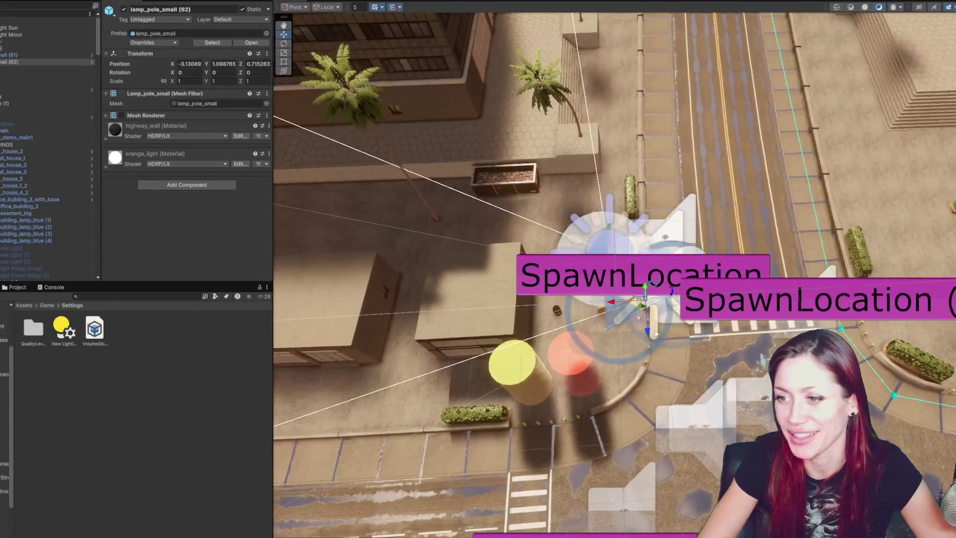
key("ctrl+z")
key("f")
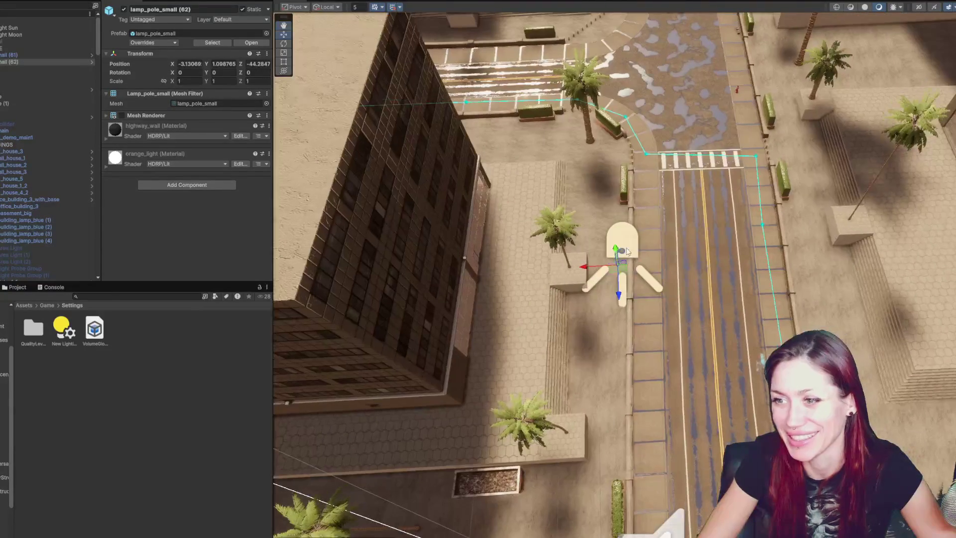
left_click_drag(614, 297, 628, 174)
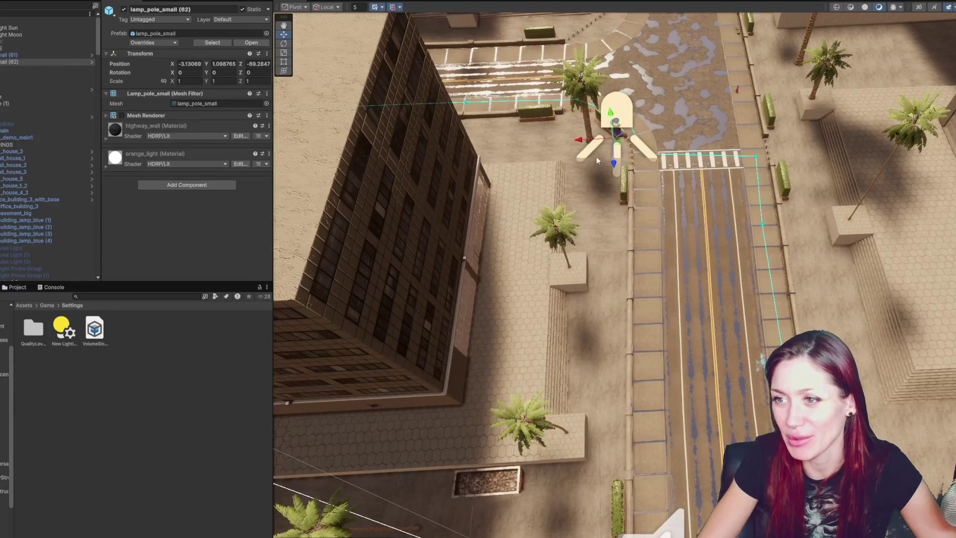
left_click_drag(584, 141, 583, 143)
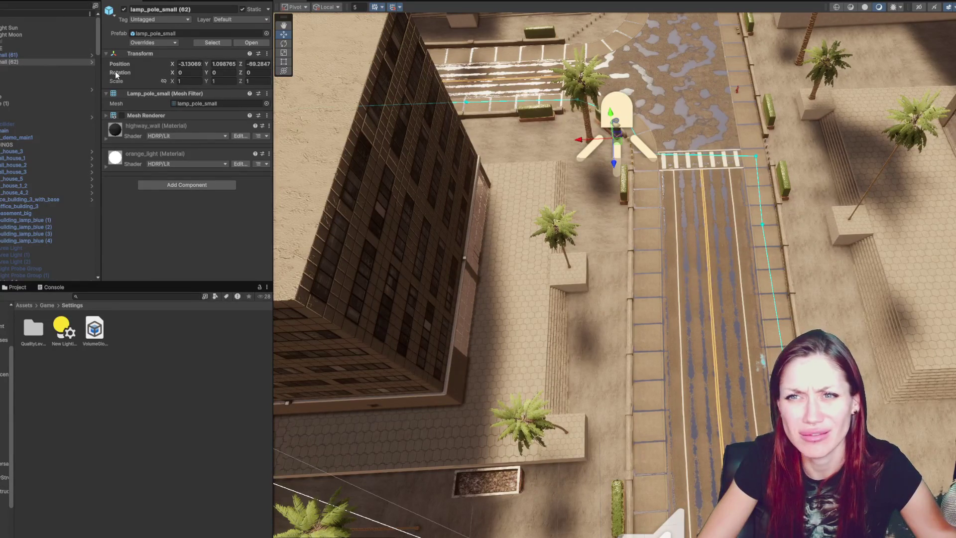
left_click(248, 9)
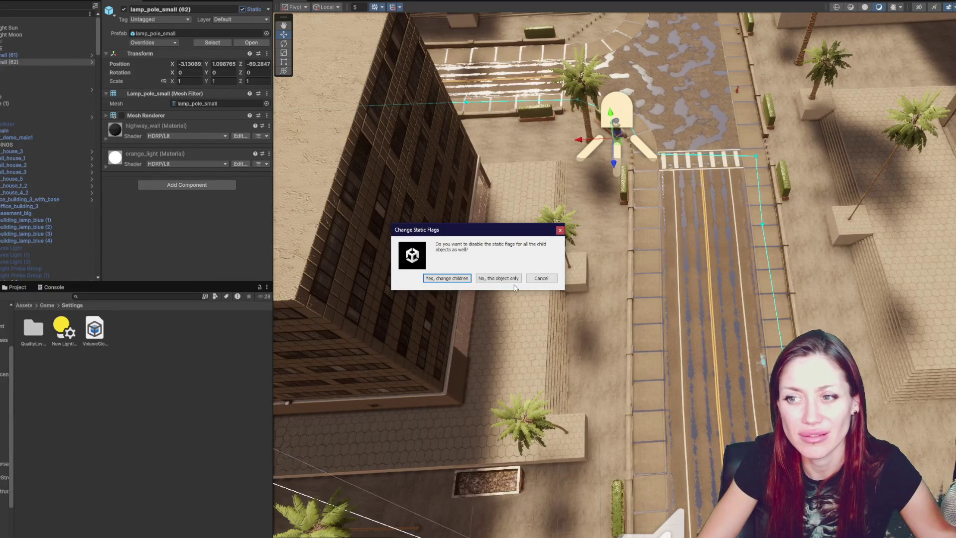
left_click(463, 278)
Position the lamp copy beside the planter corner near the curb
key("f")
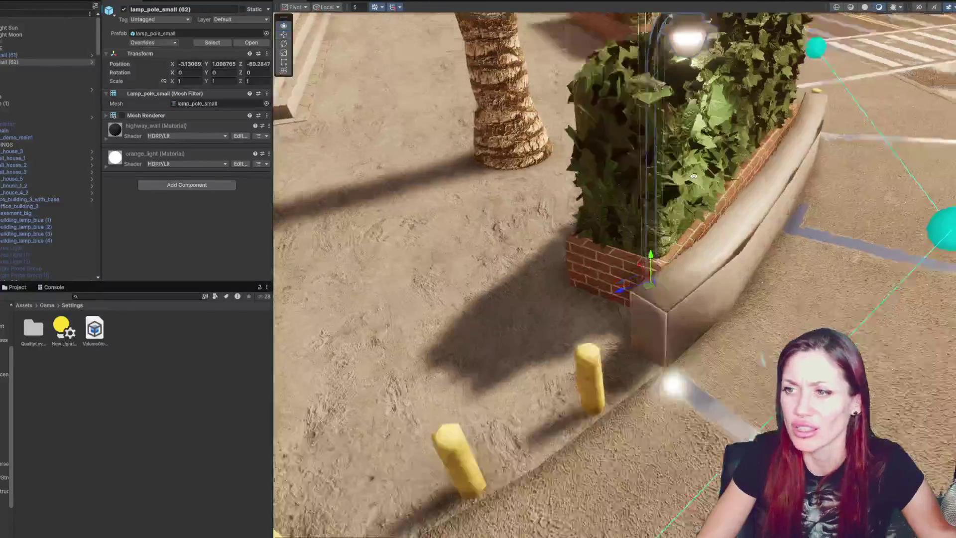
left_click_drag(694, 176, 633, 245, "alt")
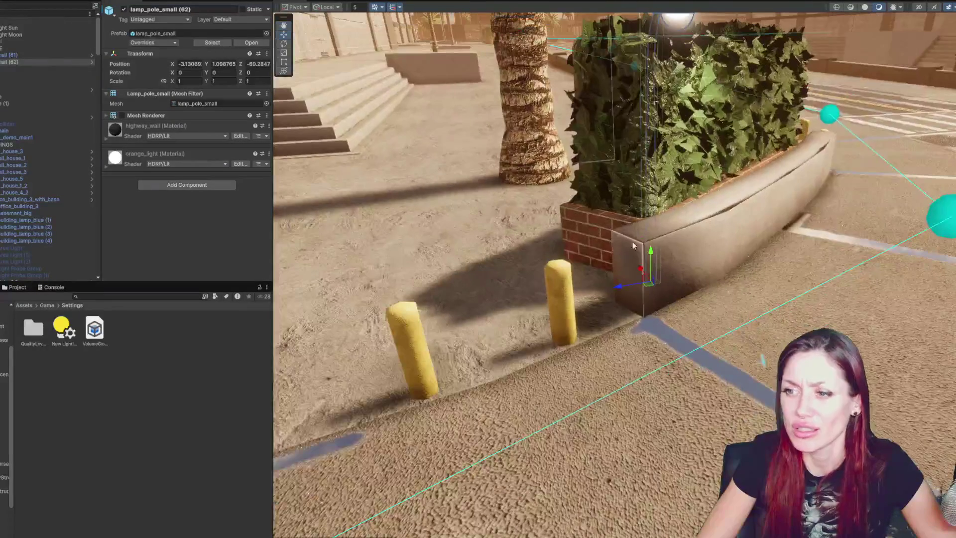
mouse_move(579, 297)
left_mouse_down()
mouse_move(326, 300)
mouse_move(465, 295)
mouse_move(402, 304)
left_mouse_up()
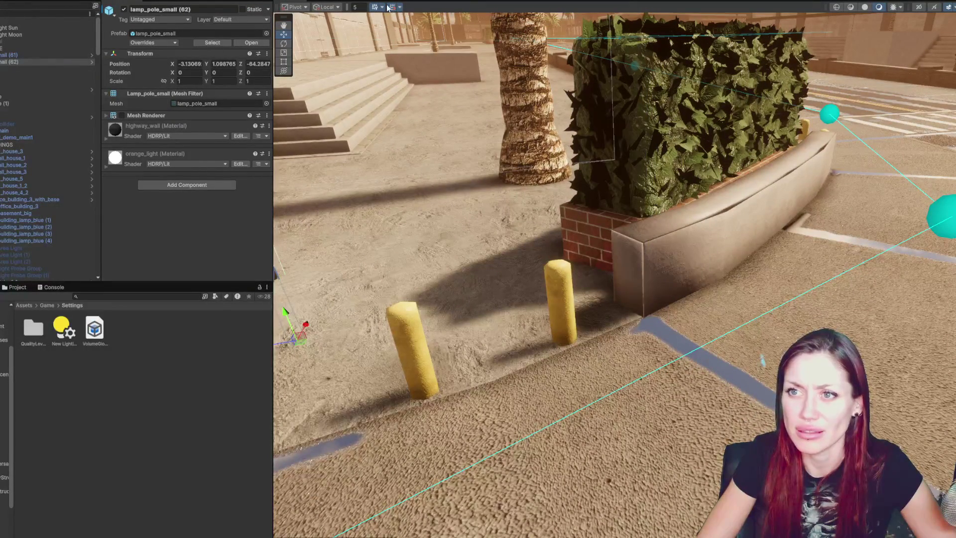
scroll(406, 277, "down", 3)
left_click(497, 313)
left_click(383, 224)
mouse_move(370, 327)
left_mouse_down()
mouse_move(508, 311)
mouse_move(523, 279)
mouse_move(525, 232)
left_mouse_up()
mouse_move(525, 232)
left_mouse_down()
mouse_move(517, 255)
mouse_move(662, 225)
mouse_move(580, 247)
mouse_move(944, 51)
left_mouse_up()
left_click(611, 237)
mouse_move(548, 199)
left_mouse_down()
mouse_move(647, 274)
mouse_move(668, 324)
left_mouse_up()
left_click(668, 348)
mouse_move(669, 365)
left_mouse_down()
mouse_move(628, 392)
mouse_move(512, 71)
mouse_move(534, 113)
left_mouse_up()
Duplicate the lamp again and lower the new copy onto the pavement further up
key("ctrl+d")
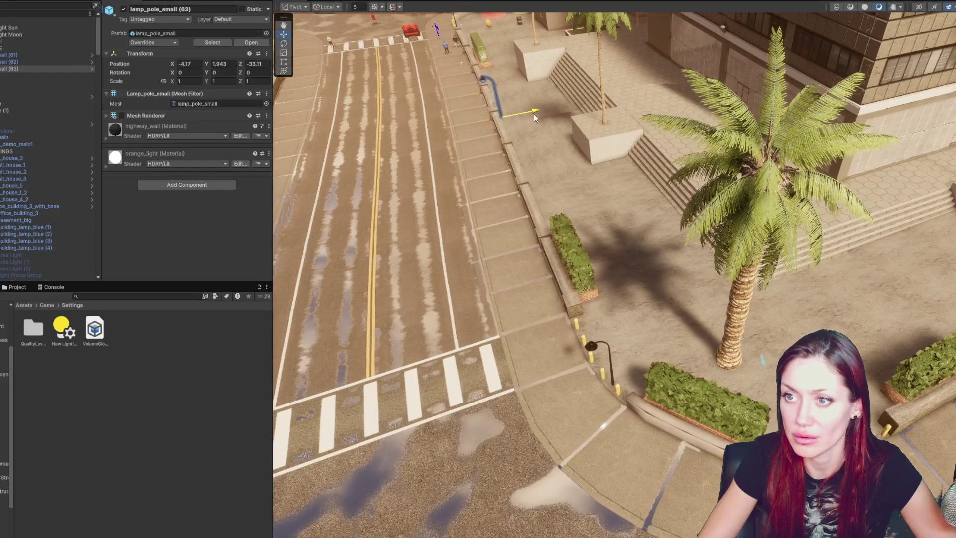
scroll(548, 125, "down", 10)
key("f")
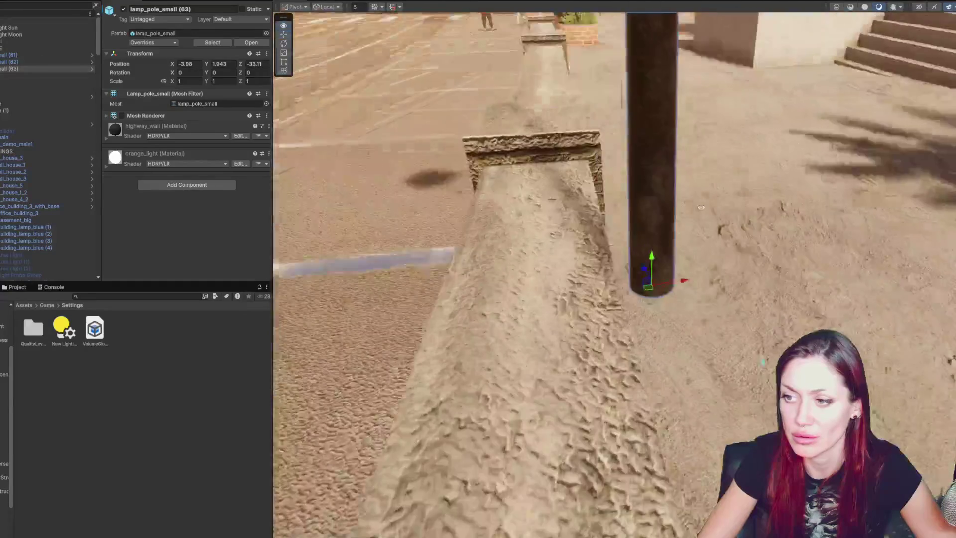
mouse_move(653, 266)
left_mouse_down()
mouse_move(667, 411)
mouse_move(668, 358)
left_mouse_up()
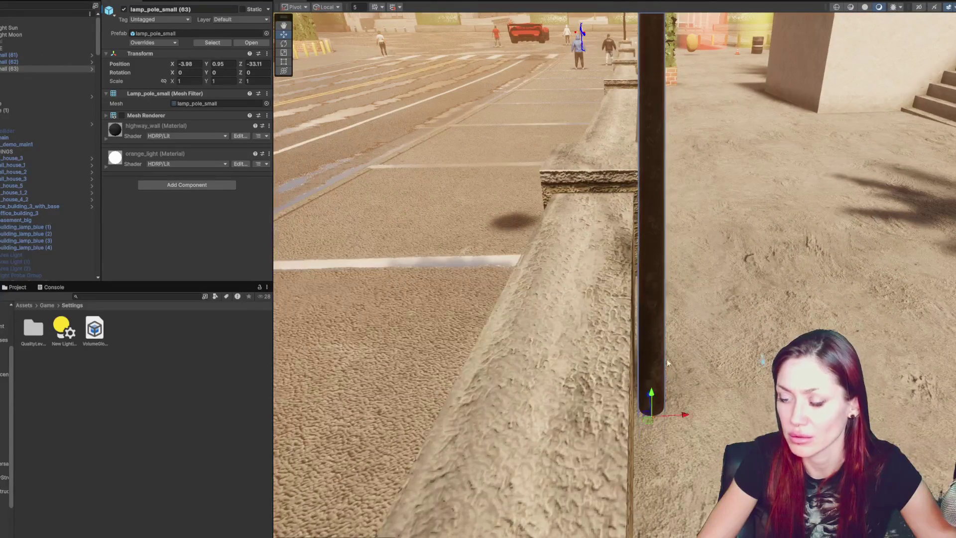
scroll(668, 359, "down", 8)
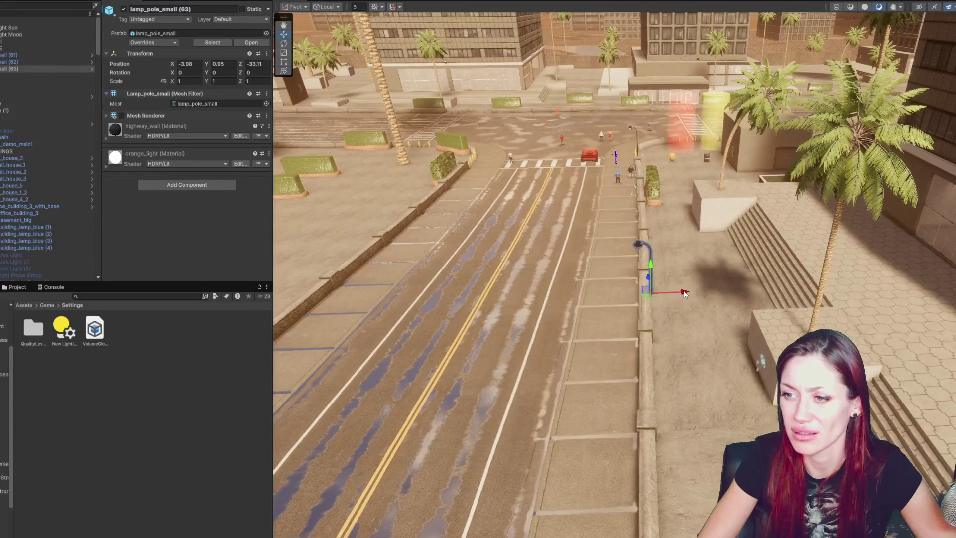
scroll(684, 295, "down", 5)
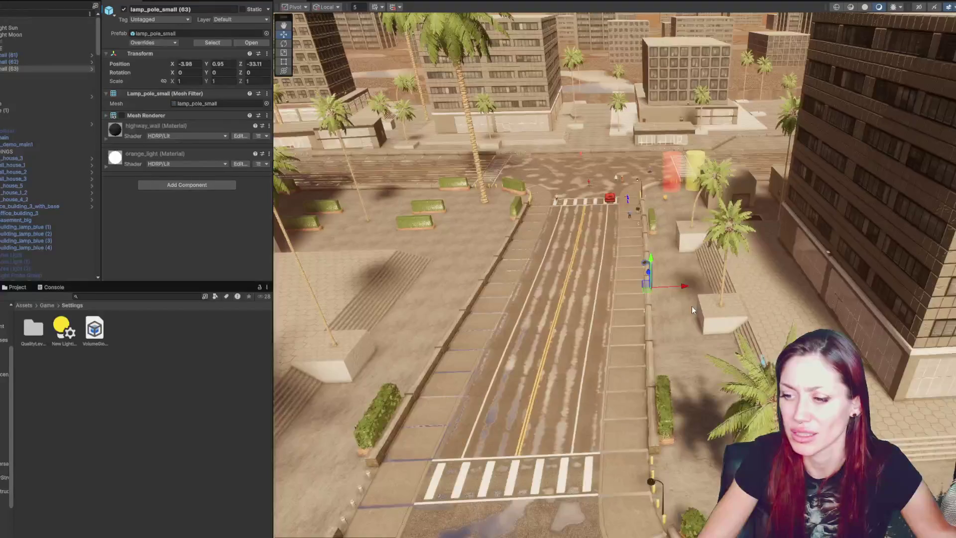
mouse_move(679, 304)
left_mouse_down()
mouse_move(525, 249)
mouse_move(736, 316)
left_mouse_up()
Duplicate lamps (61) through (65) and move the copies to the opposite sidewalk
key("ctrl+d")
key("ctrl+d")
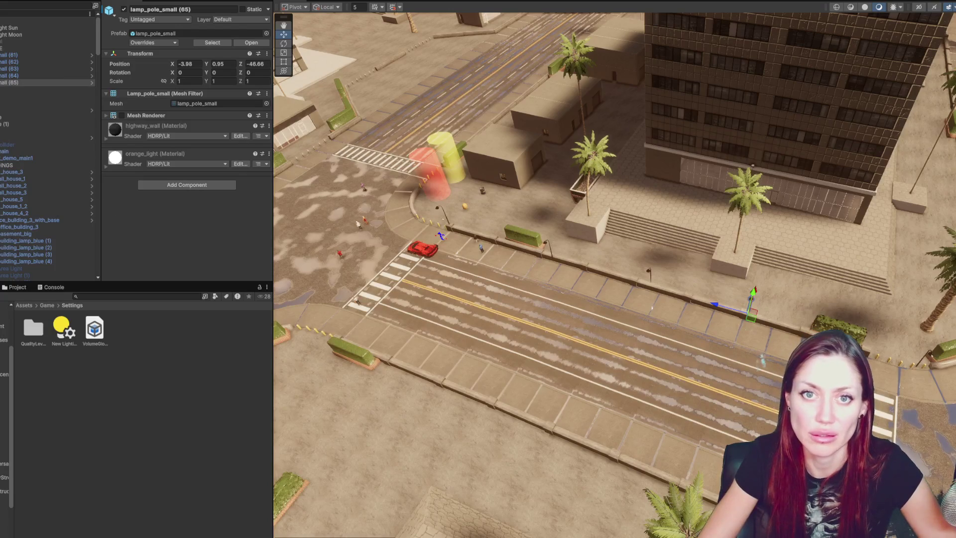
key("shift+Up")
key("shift+Up")
key("shift+Up")
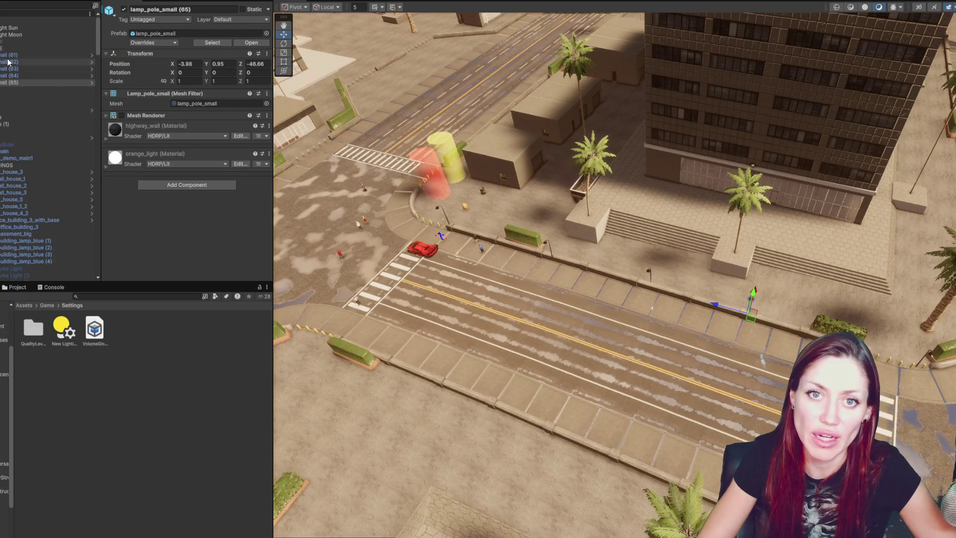
key("ctrl+d")
key("f")
mouse_move(728, 351)
left_mouse_down()
mouse_move(578, 374)
mouse_move(538, 392)
left_mouse_up()
Turn the copied lamps to face the road with Rotation Y set to 180
key("e")
mouse_move(552, 479)
left_mouse_down()
mouse_move(479, 494)
mouse_move(165, 446)
left_mouse_up()
key("w")
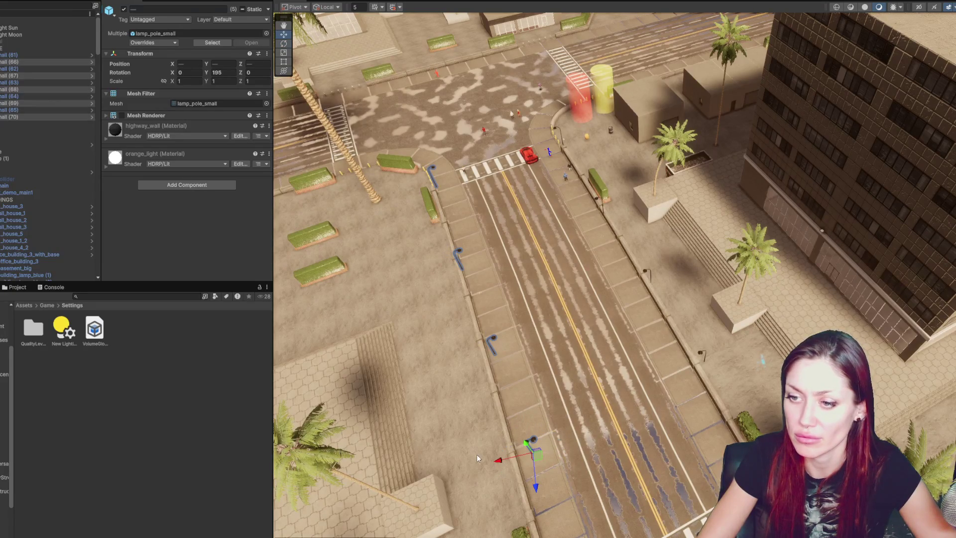
scroll(511, 450, "up", 5)
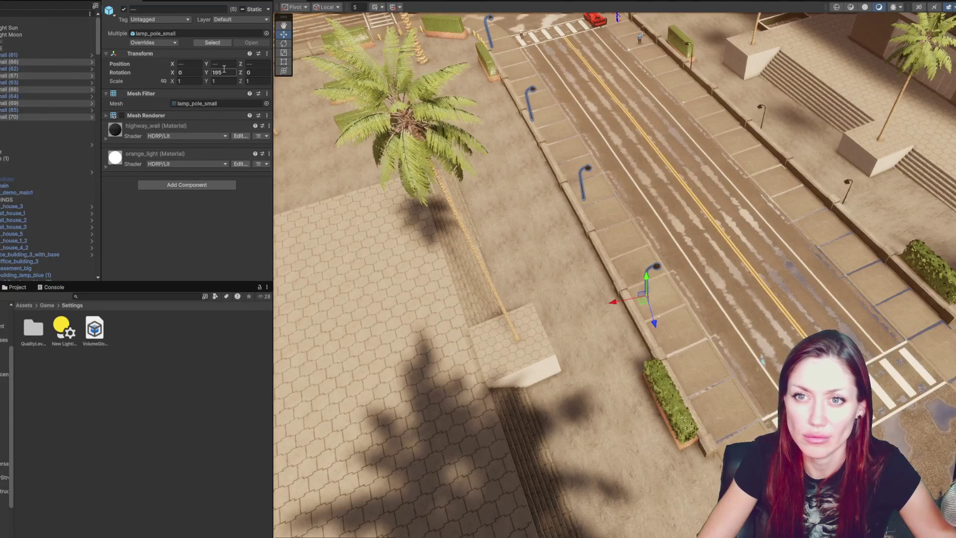
left_click_drag(12, 63, 11, 51)
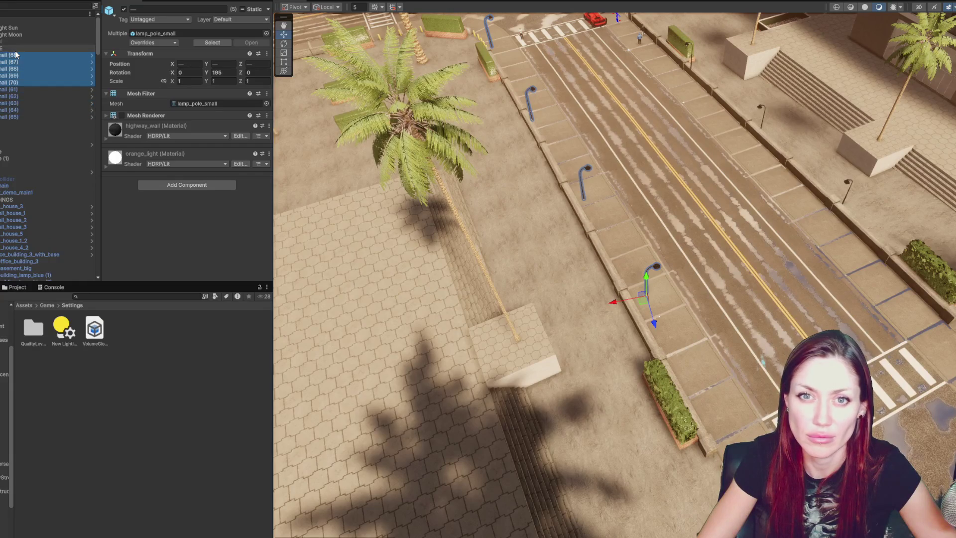
left_click(233, 74)
type("180")
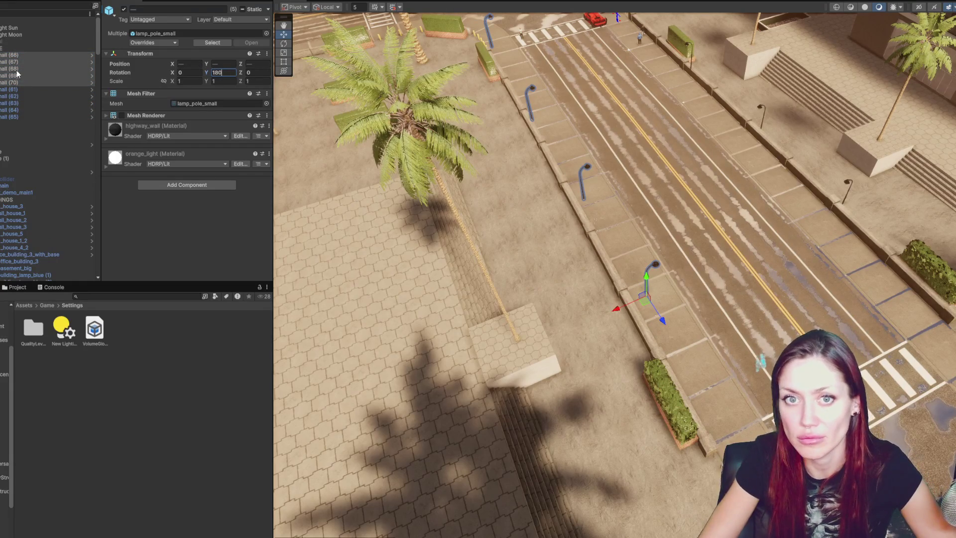
left_click(18, 82)
Shift one lamp pole slightly along X
left_click(595, 312)
left_click(608, 313)
left_click_drag(596, 315, 589, 317)
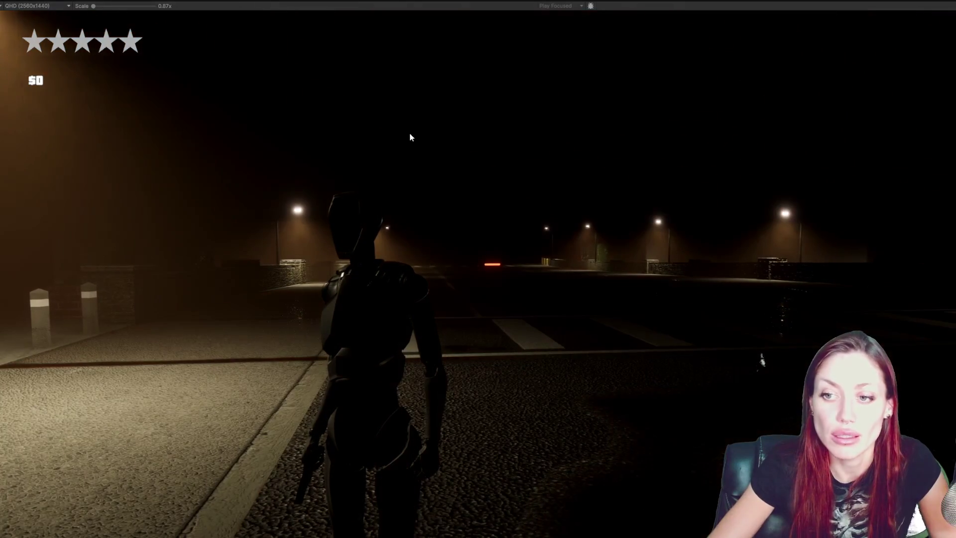
Run the character down the night street past the hydrant and bollards using WASD
key("w")
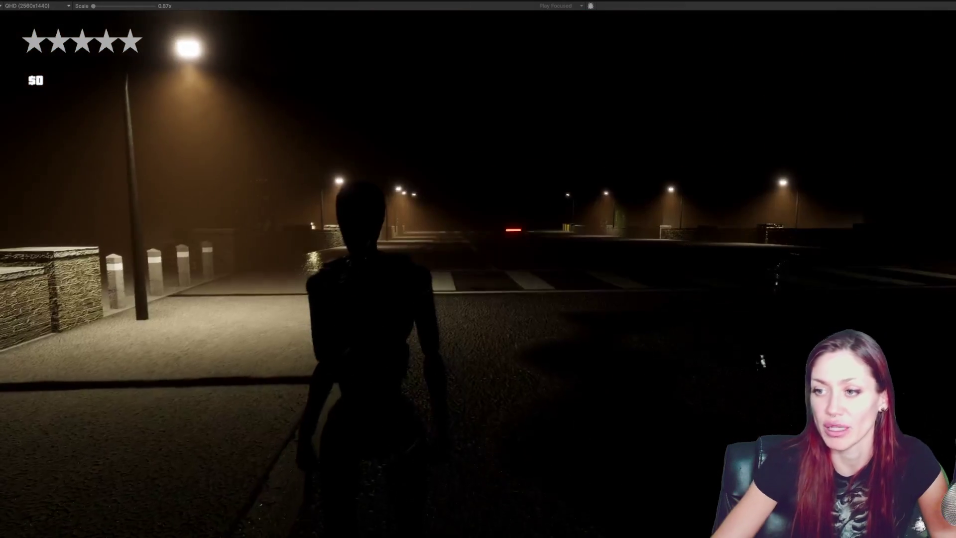
key("d")
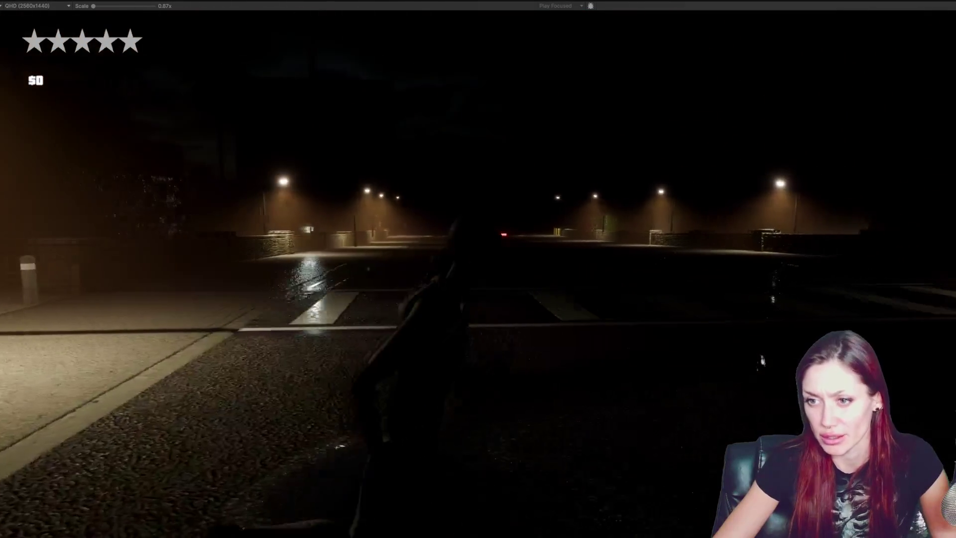
key("a")
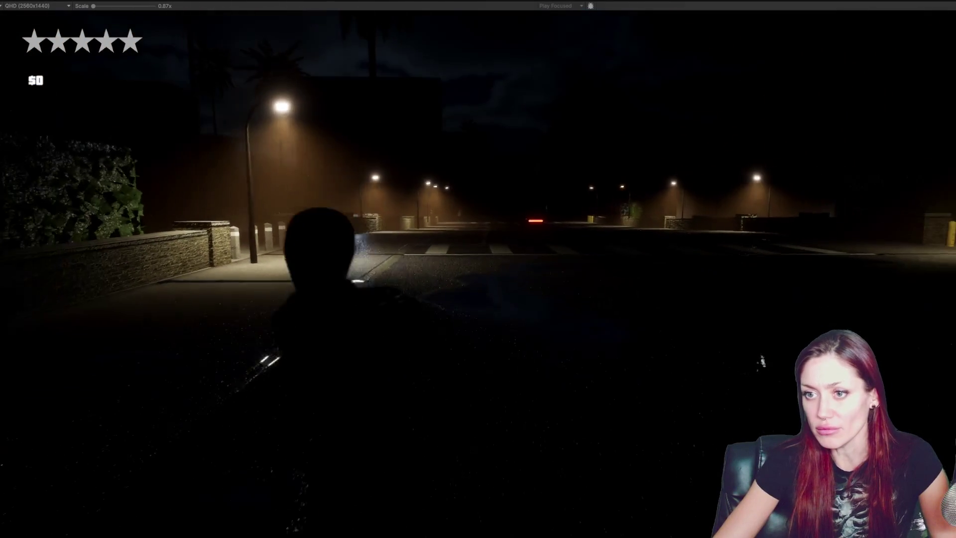
key("w")
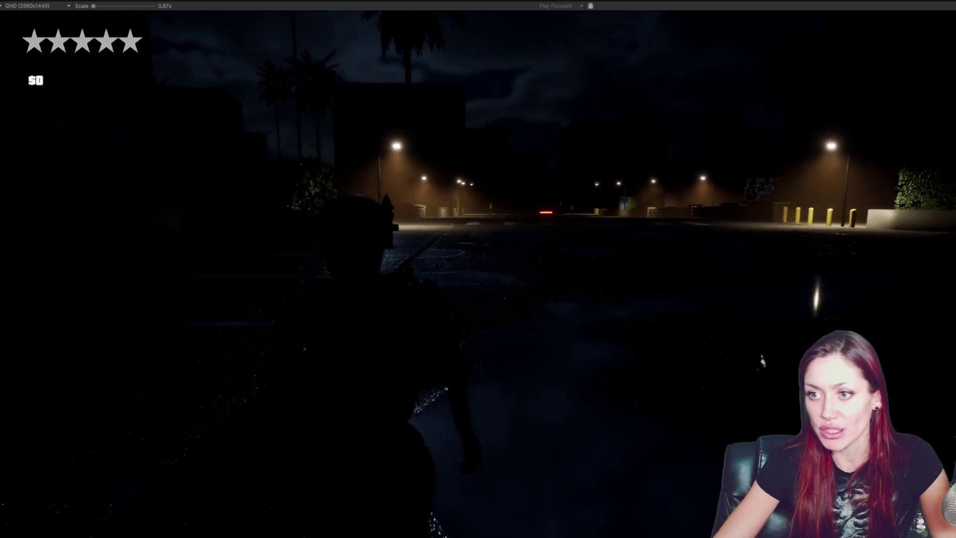
key("w")
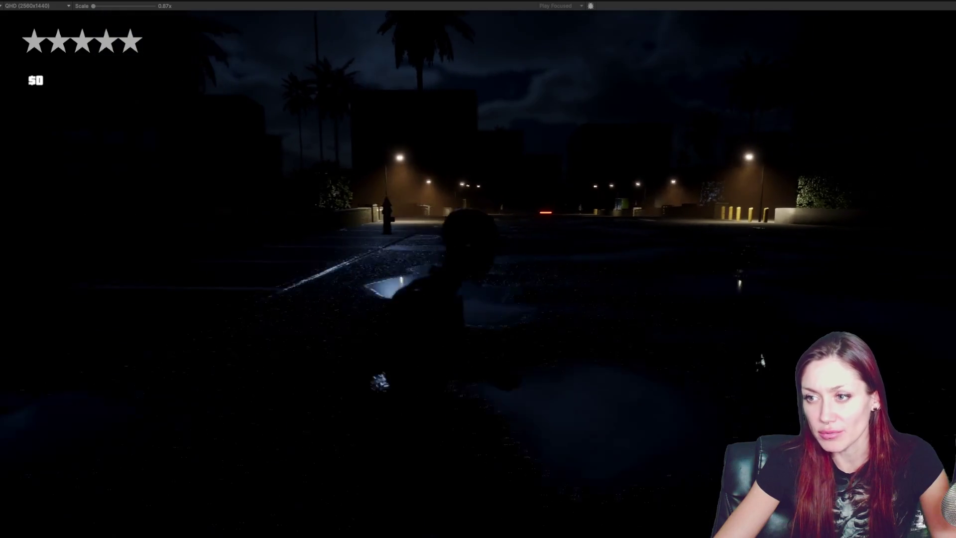
key("w")
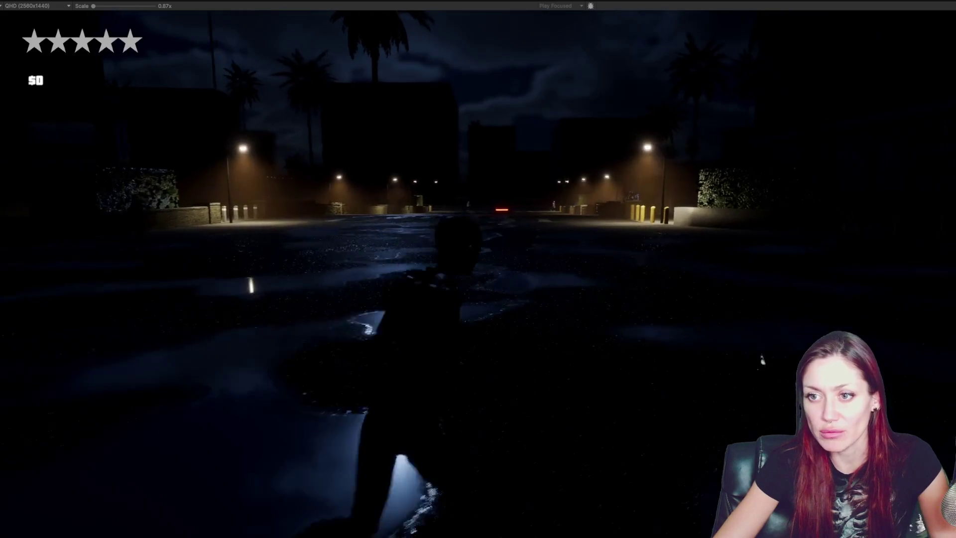
key("w")
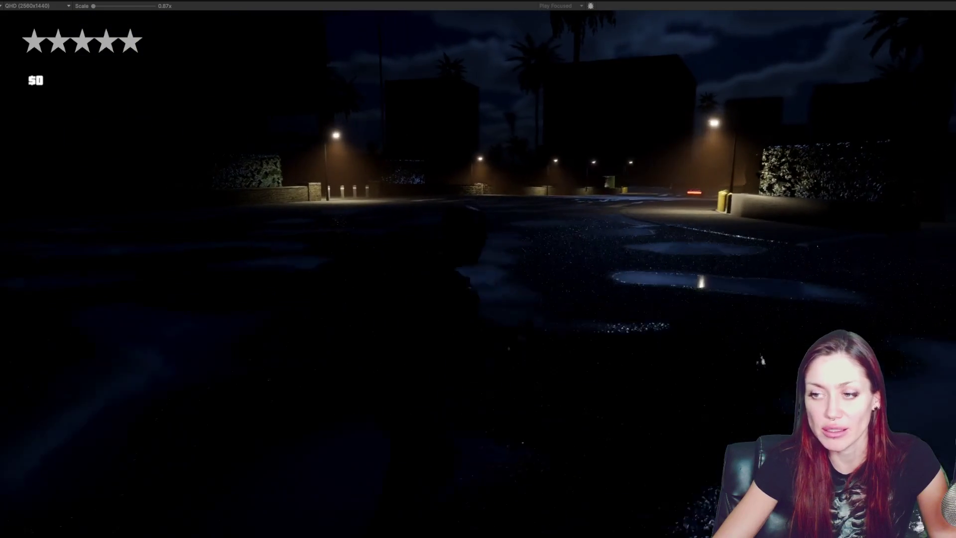
key("w")
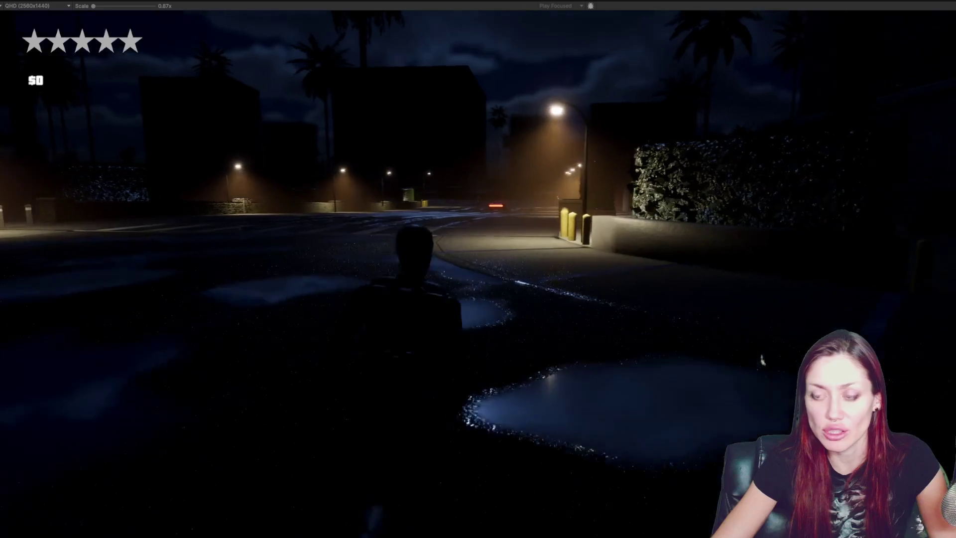
key("w")
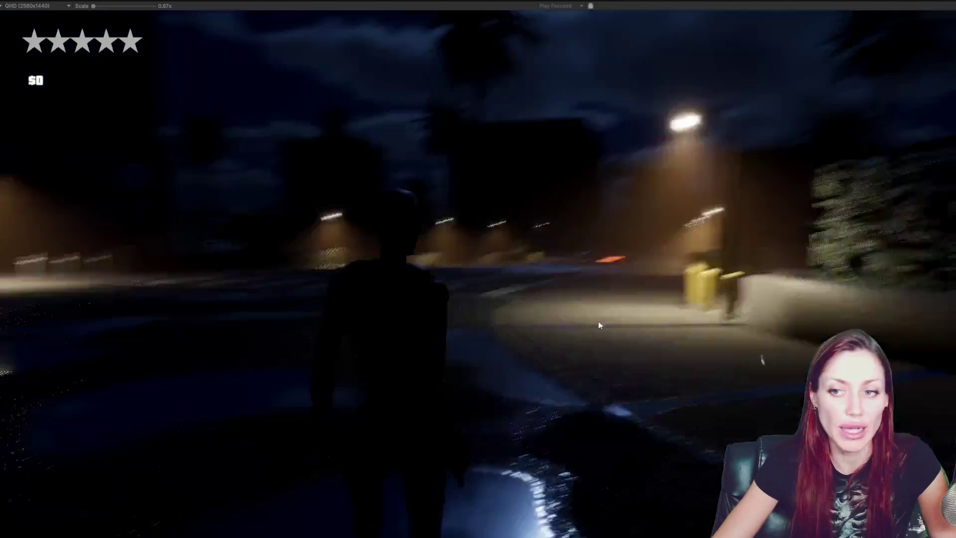
key("w")
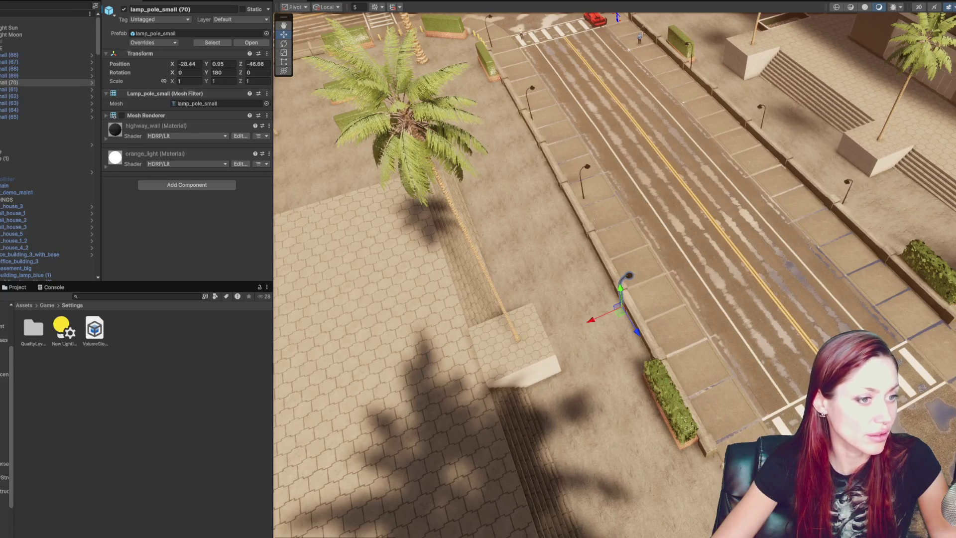
Switch to Mixamo in the browser and pick the Remy character
key("alt+Tab")
left_click(520, 155)
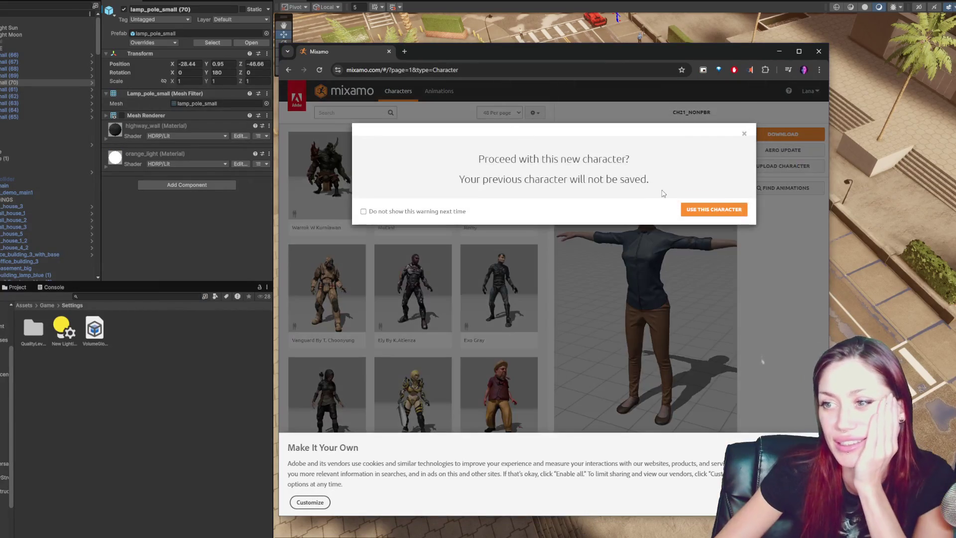
left_click(714, 209)
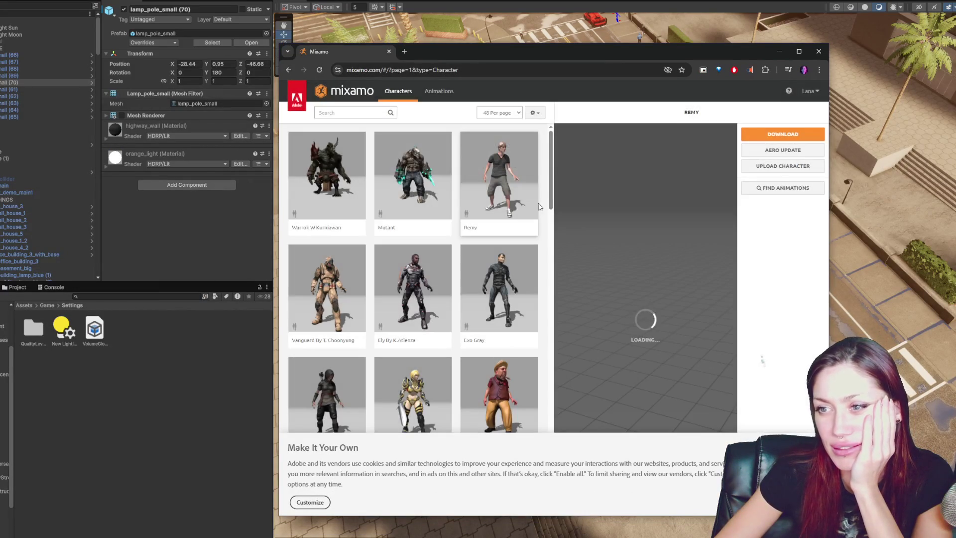
Choose the red-suited Racer as the character and minimize the browser
scroll(477, 201, "down", 3)
scroll(478, 199, "down", 15)
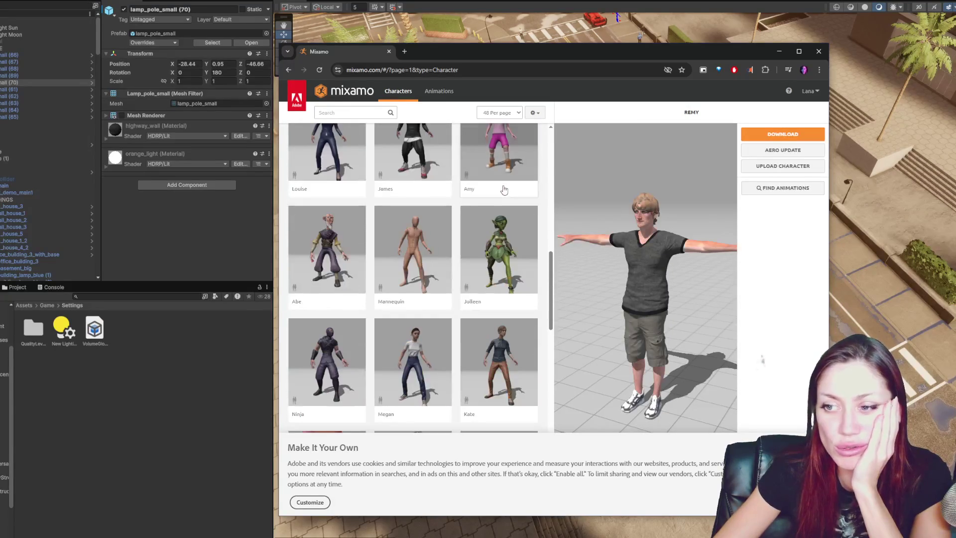
scroll(496, 198, "down", 10)
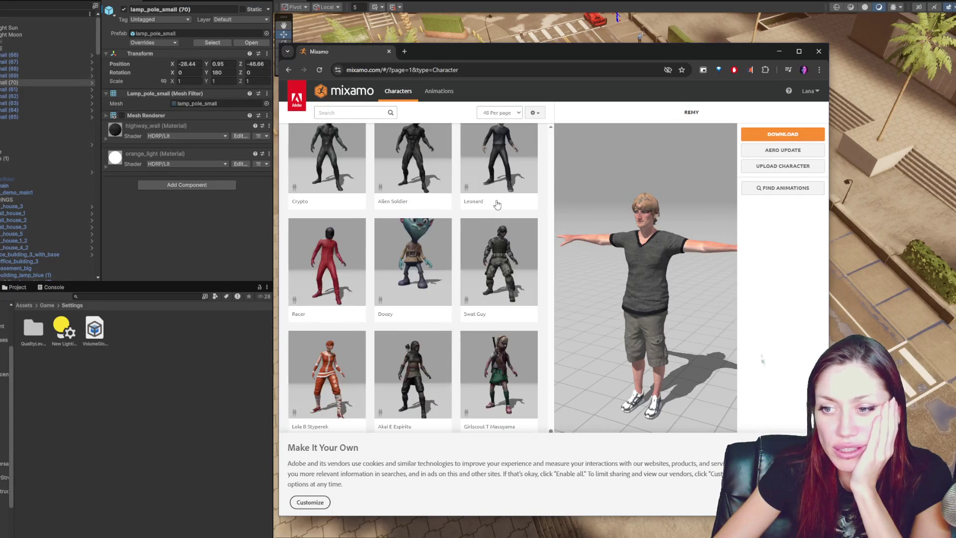
left_click(485, 278)
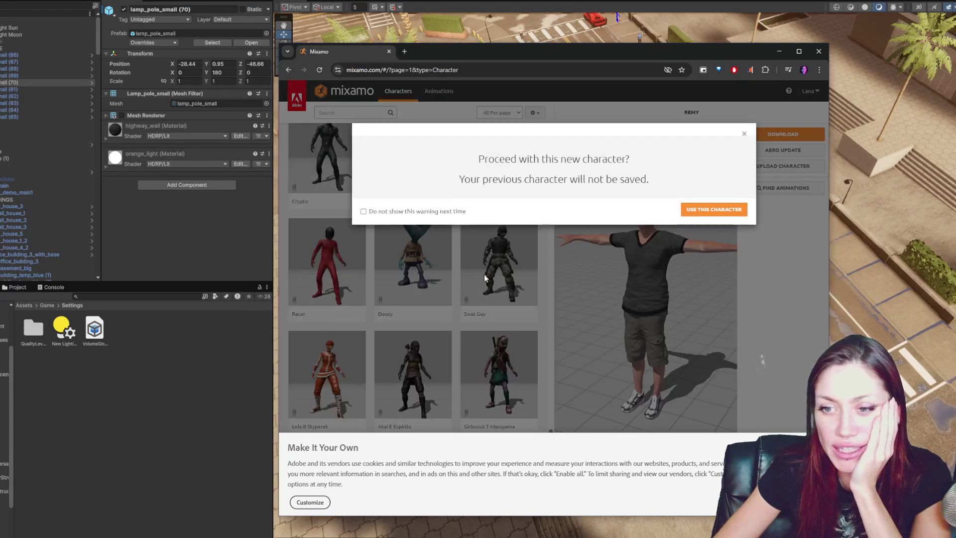
left_click(698, 209)
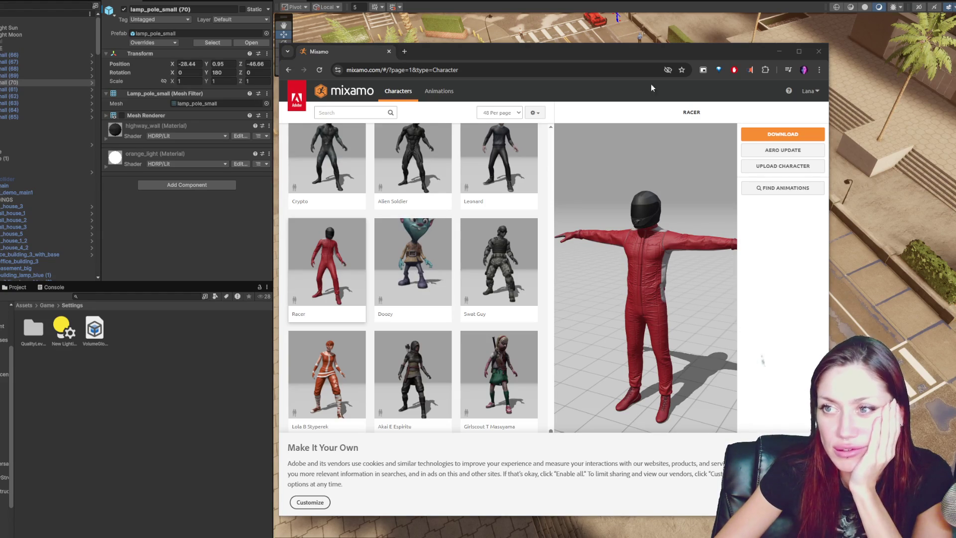
left_click(779, 51)
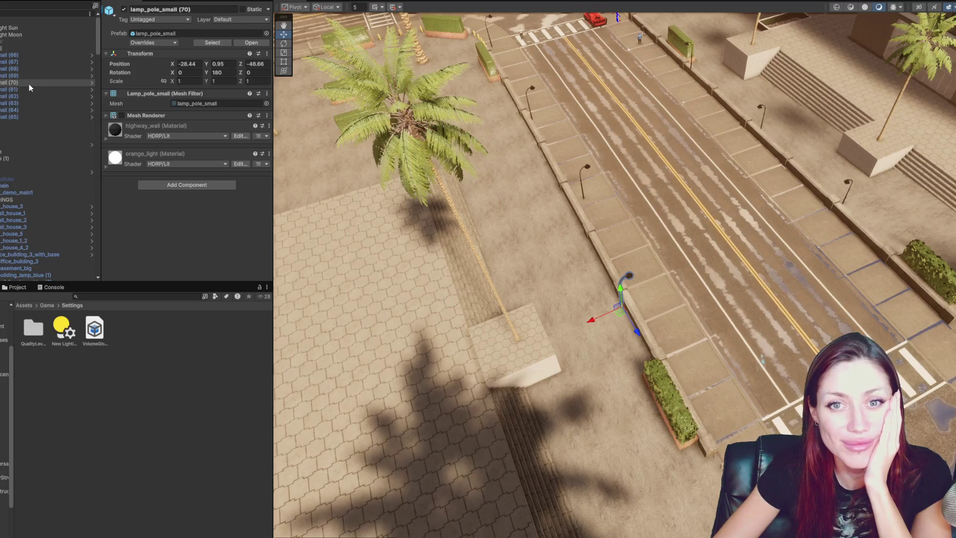
Create an empty object and parent the selected lamp_pole_small objects under it
left_click(20, 55)
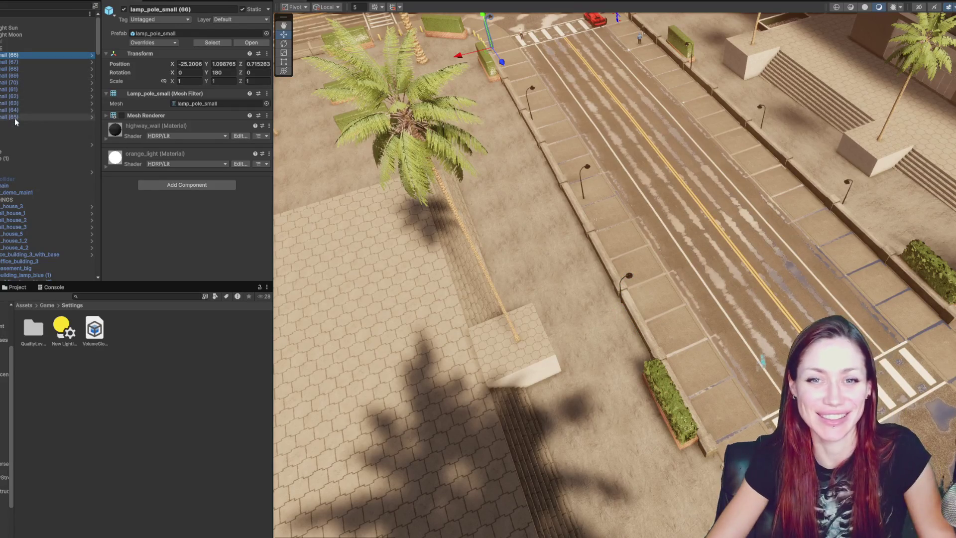
right_click(15, 121)
left_click(60, 245)
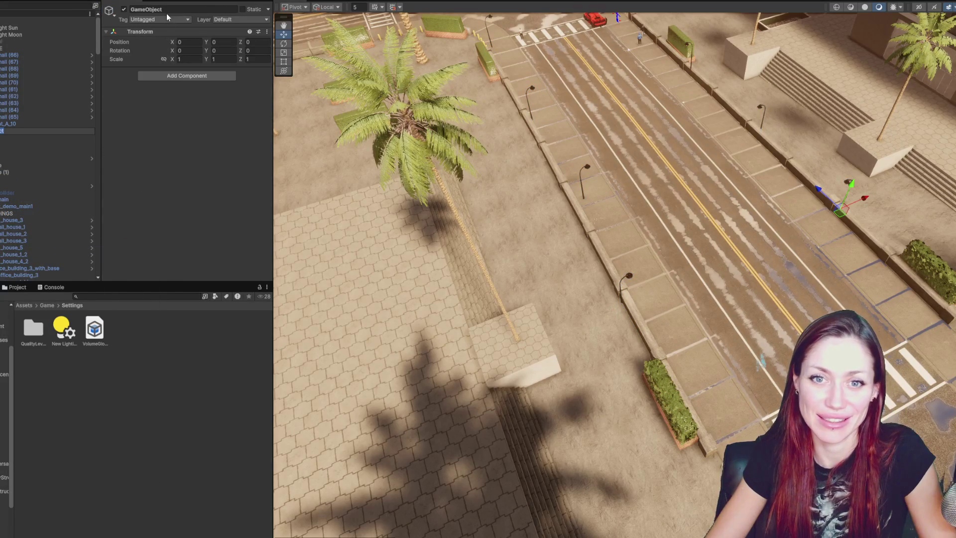
left_click(15, 55)
left_click(15, 117, "shift")
right_click(14, 100)
left_click(50, 264)
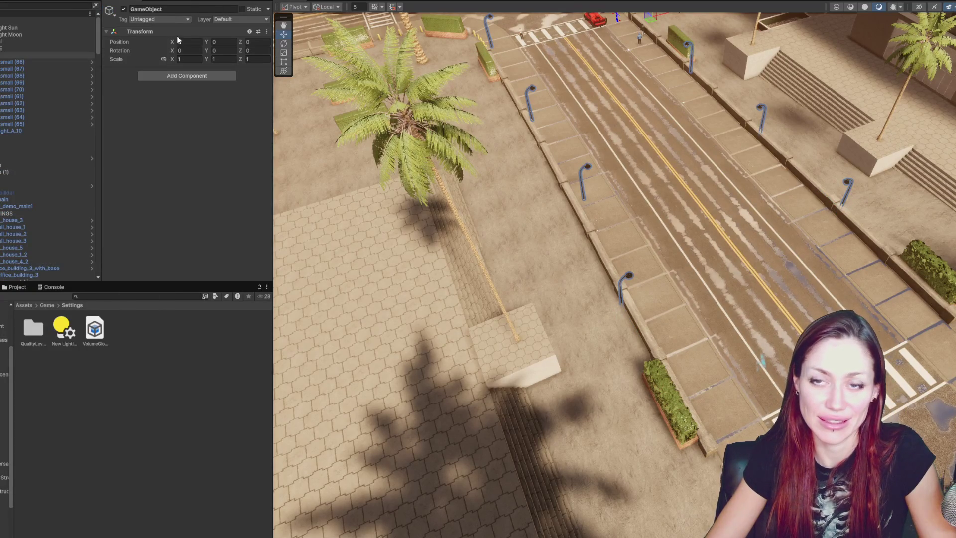
Rename the new group object to LIGHTS
key("Return")
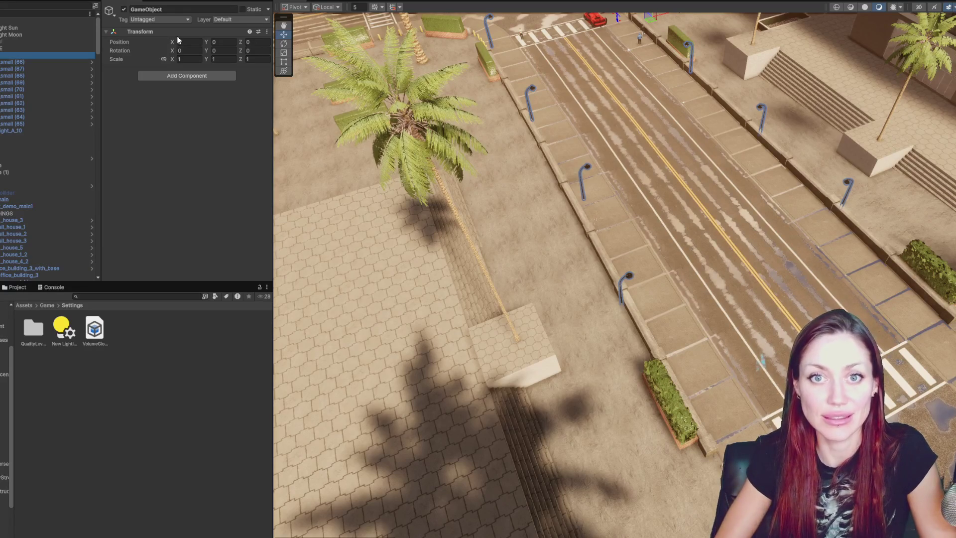
type("LightsNew")
left_click(148, 9)
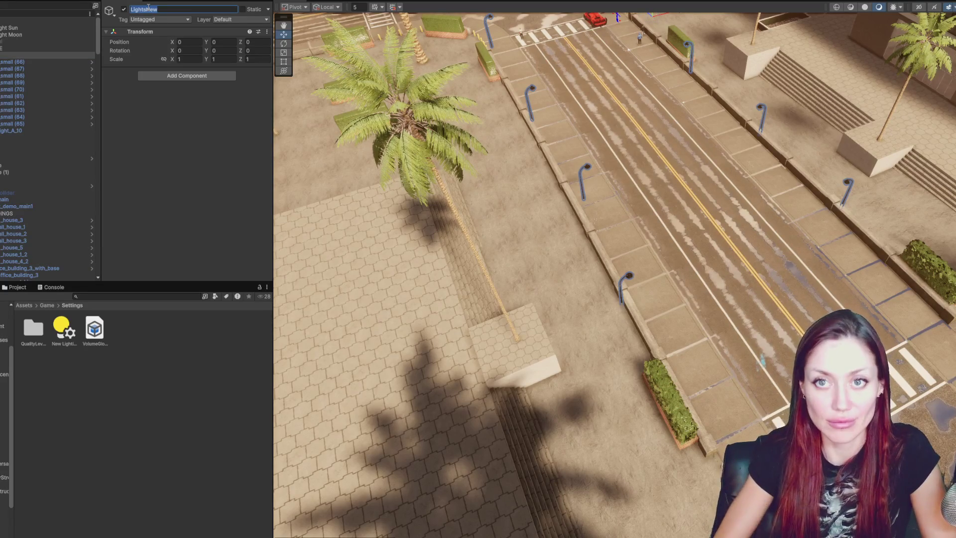
type("LIGHTS")
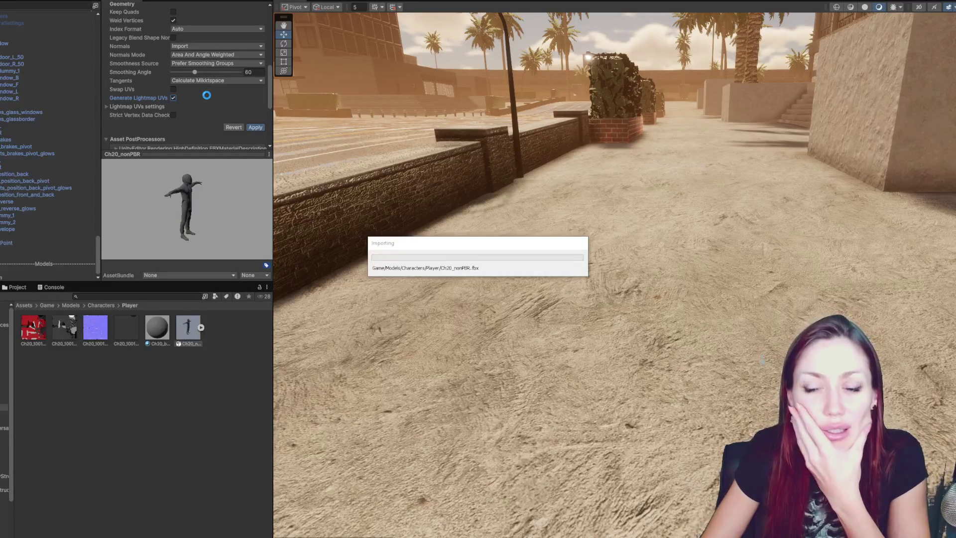
Change the Ch20_nonPBR tangent calculation method and toggle vertex welding and collider generation
left_click(207, 97)
left_click(174, 107)
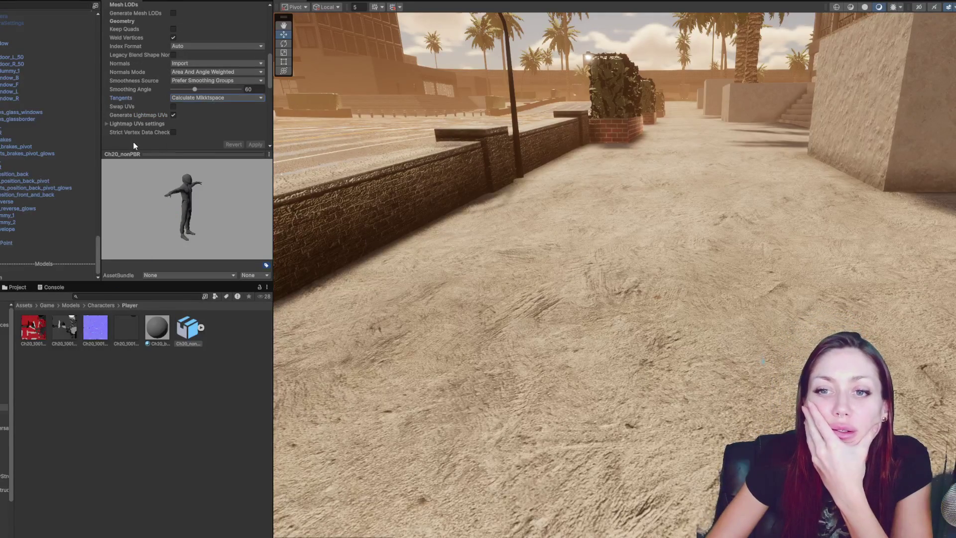
scroll(204, 59, "up", 5)
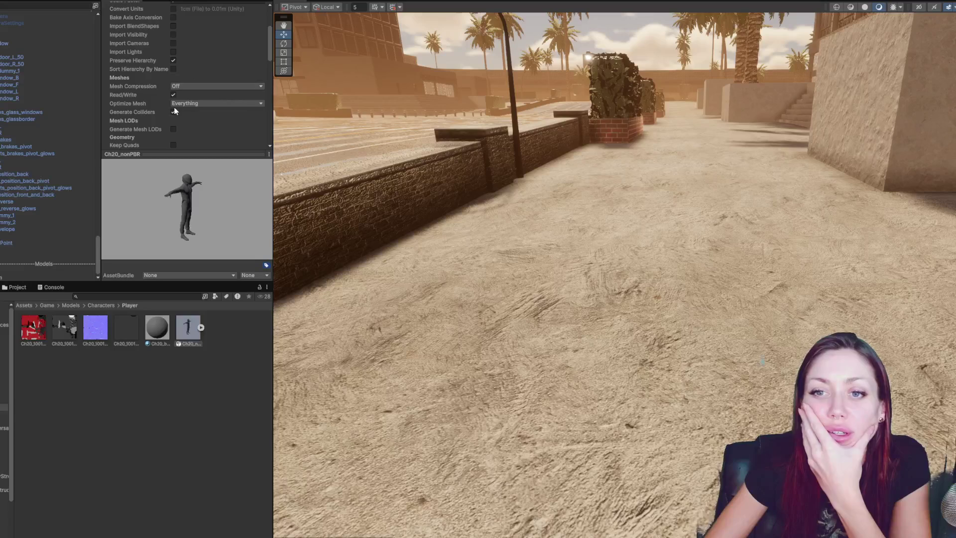
scroll(172, 107, "down", 5)
left_click(173, 60)
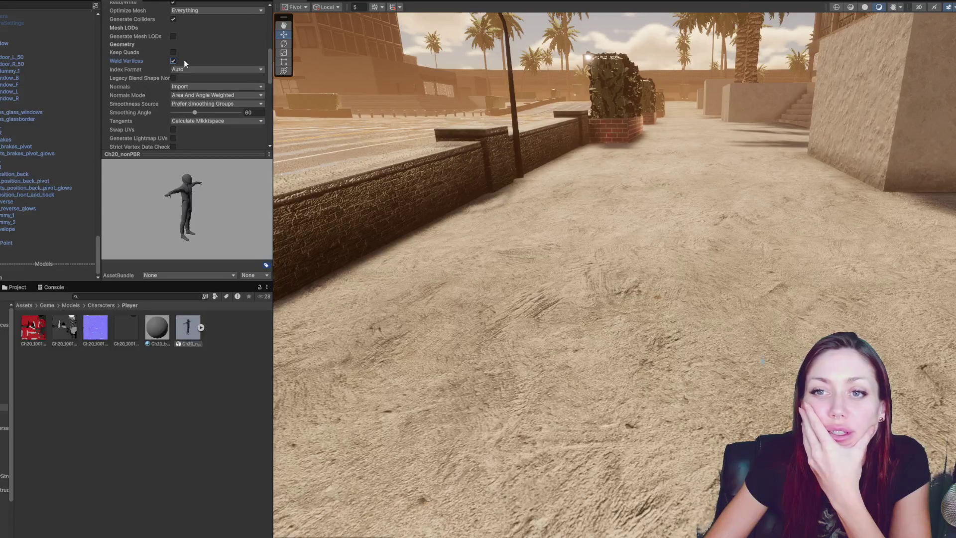
scroll(184, 60, "up", 3)
left_click(172, 89)
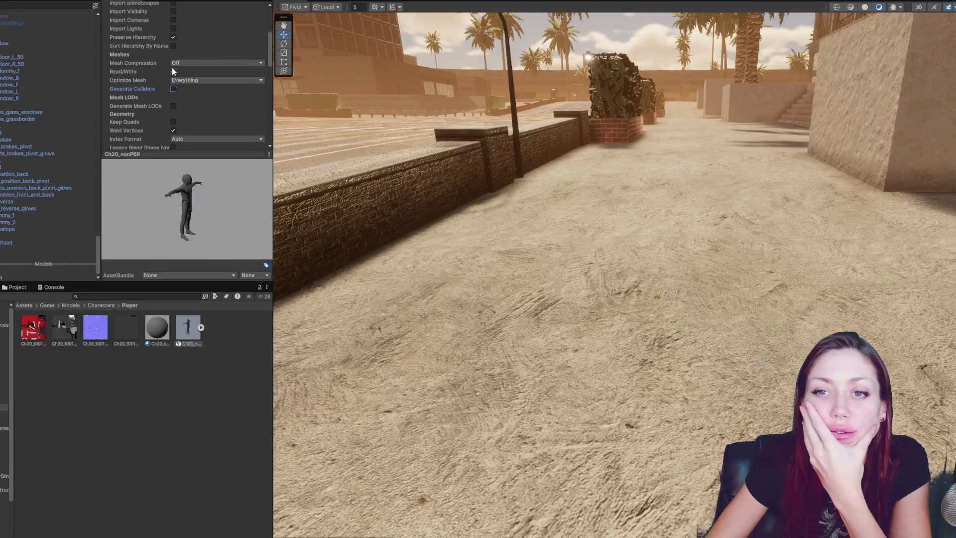
scroll(214, 99, "down", 4)
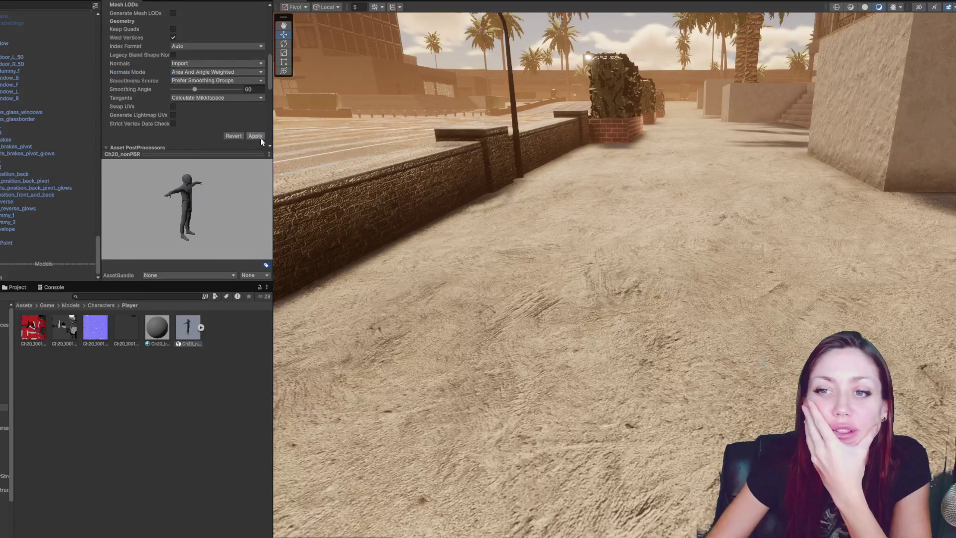
Place the Ch20_nonPBR character standing on the sandy ground in the scene
left_click_drag(188, 327, 501, 318)
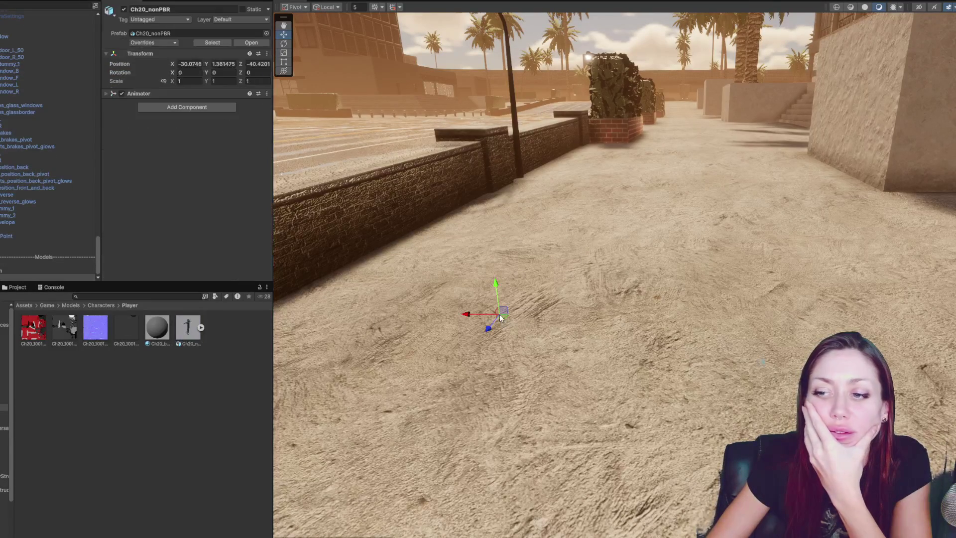
key("ctrl+z")
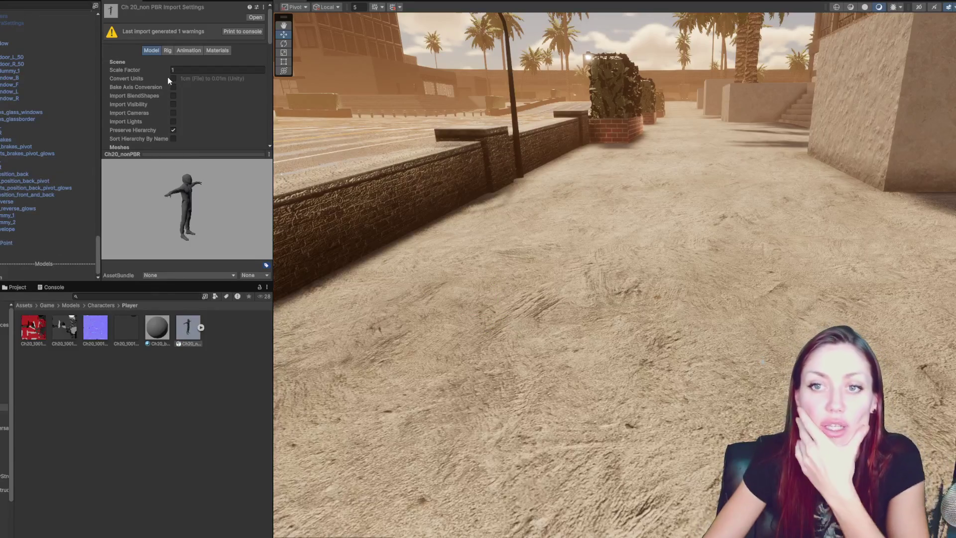
scroll(220, 90, "down", 5)
scroll(257, 116, "down", 5)
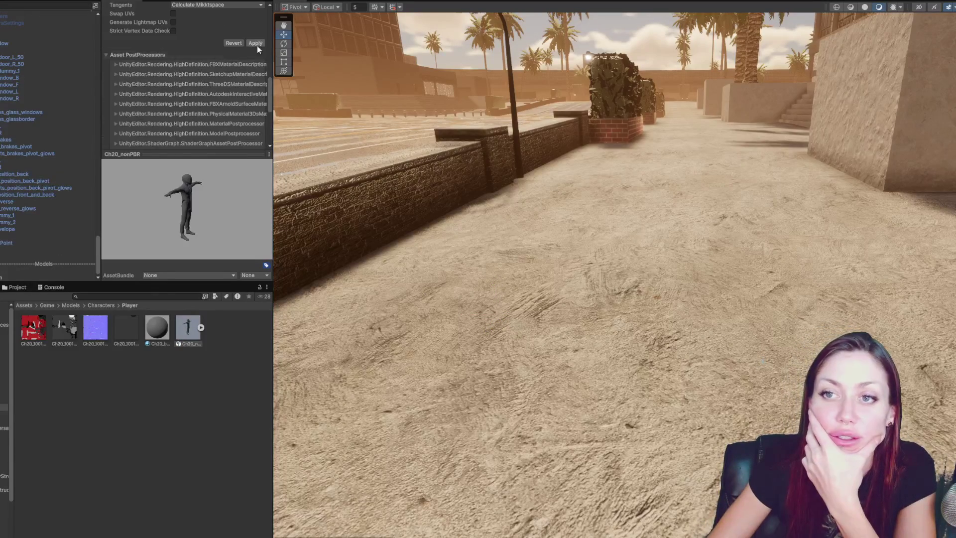
left_click_drag(188, 327, 555, 288)
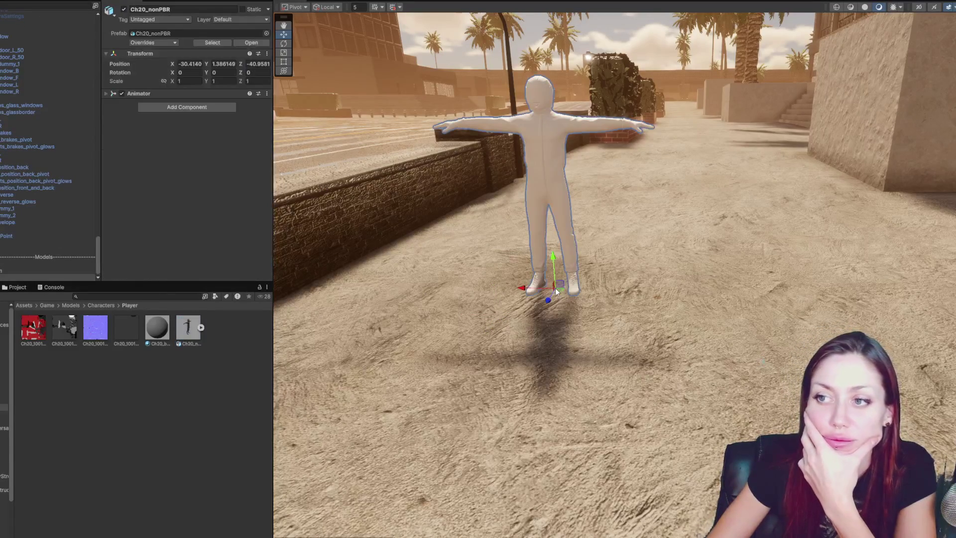
left_click_drag(157, 327, 545, 160)
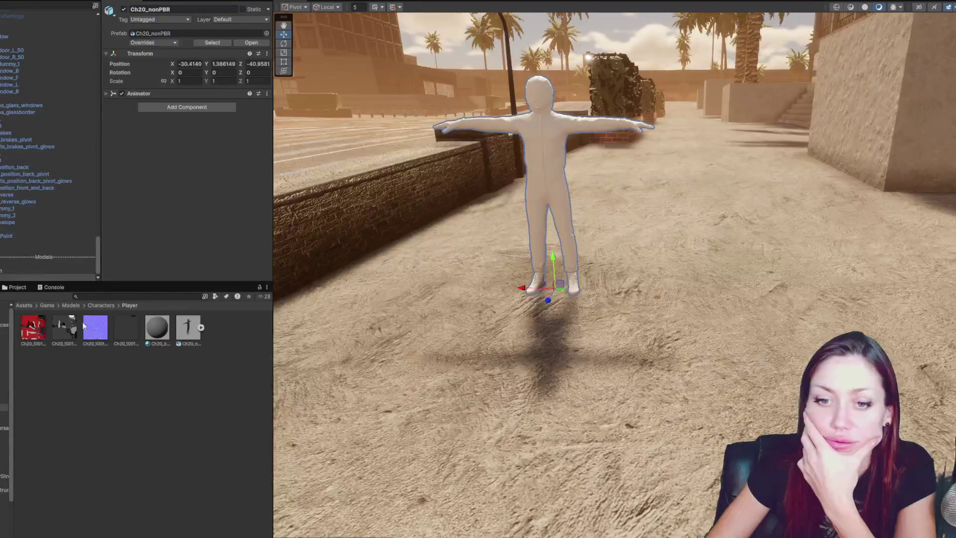
Assign the red texture to the Ch20_body Base Map and switch it to the Standard shader
left_click(162, 325)
mouse_move(22, 322)
left_mouse_down()
mouse_move(127, 46)
mouse_move(121, 148)
left_mouse_up()
scroll(149, 124, "down", 3)
scroll(139, 99, "down", 5)
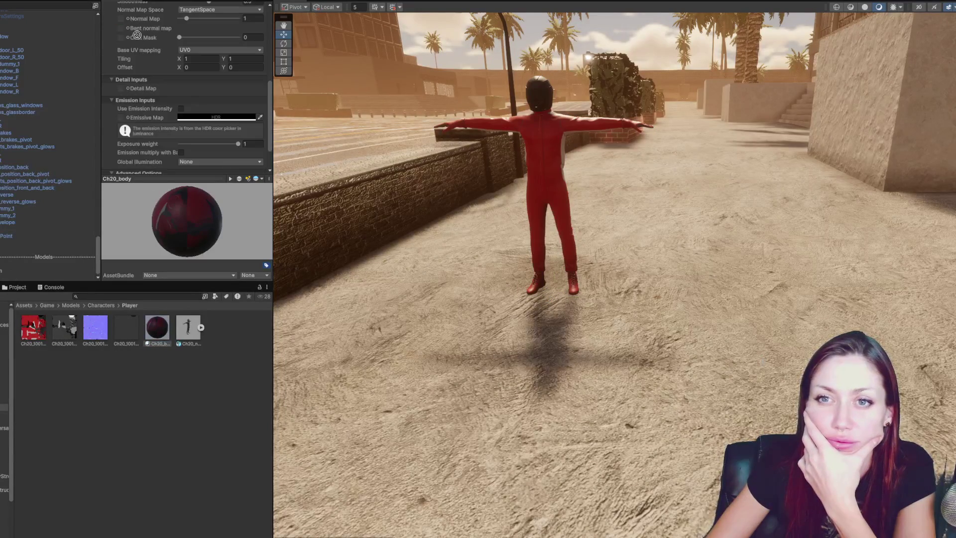
left_click(195, 365)
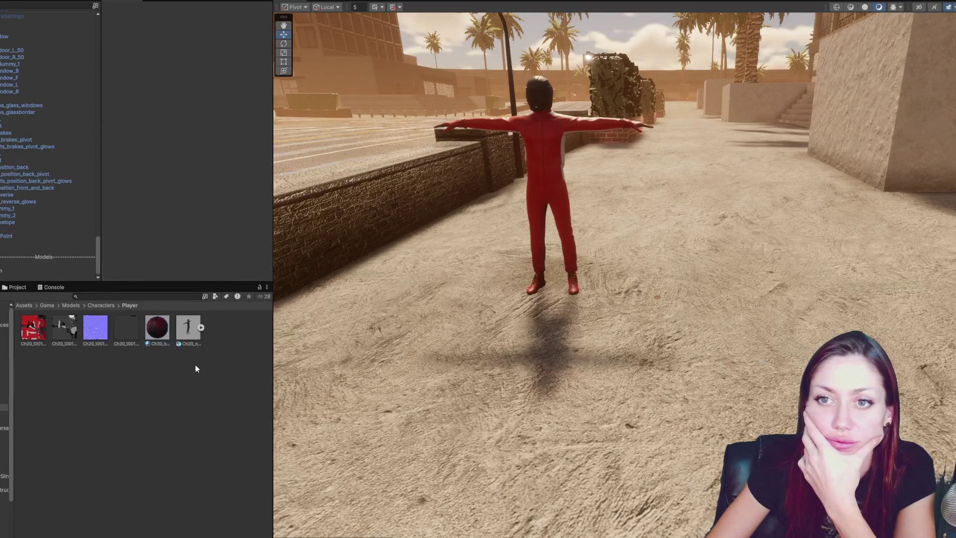
left_click(157, 326)
left_click(175, 18)
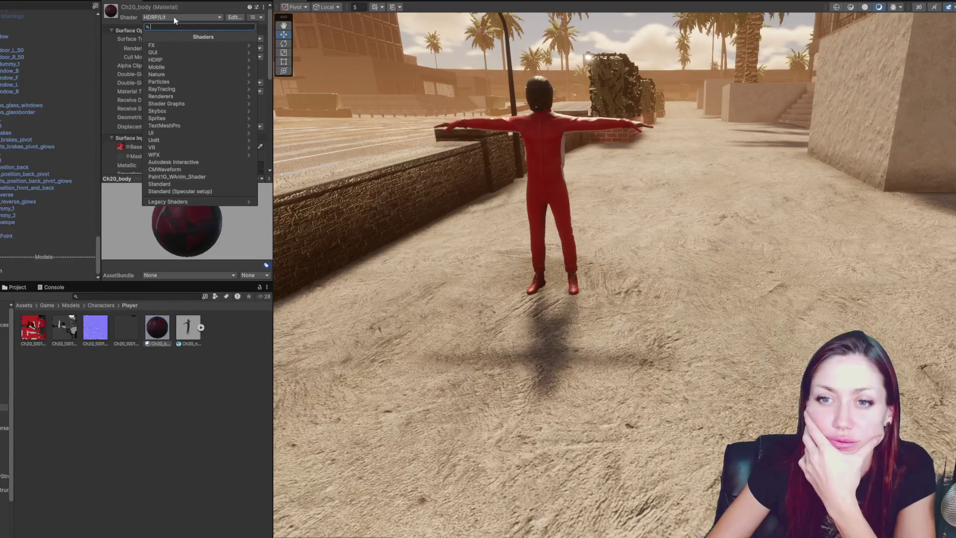
left_click(181, 183)
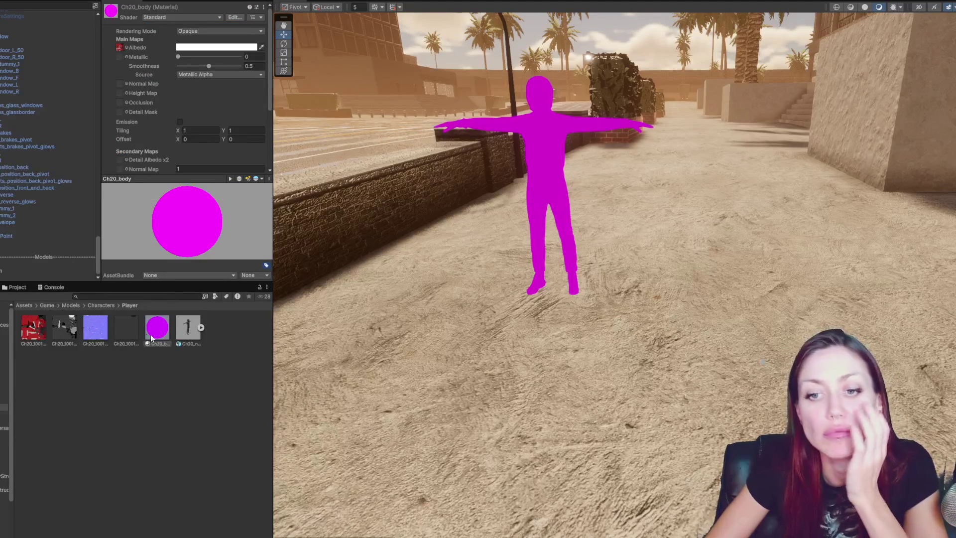
Inspect the glossiness, normal map and Specular textures' import settings
left_click_drag(157, 327, 35, 317)
left_click(65, 339)
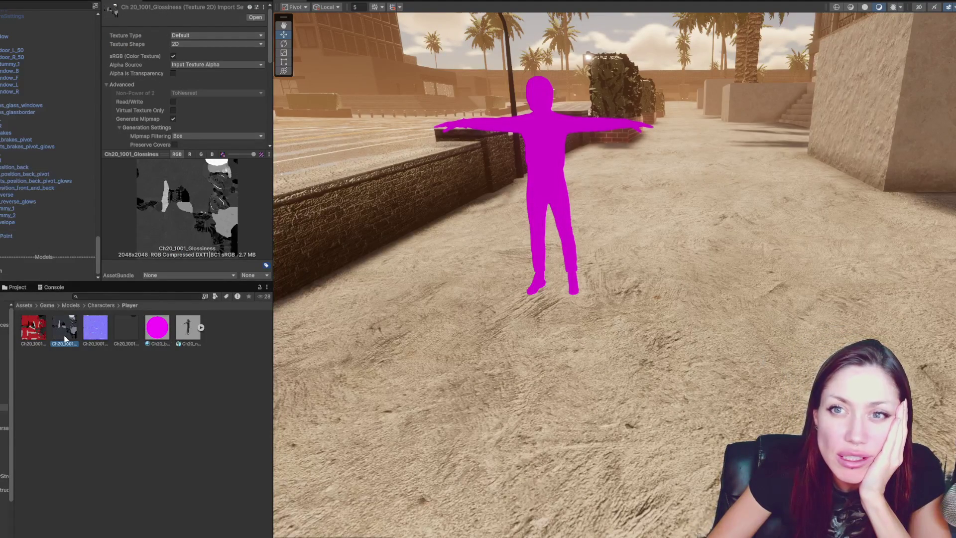
left_click(91, 335)
left_click(127, 335)
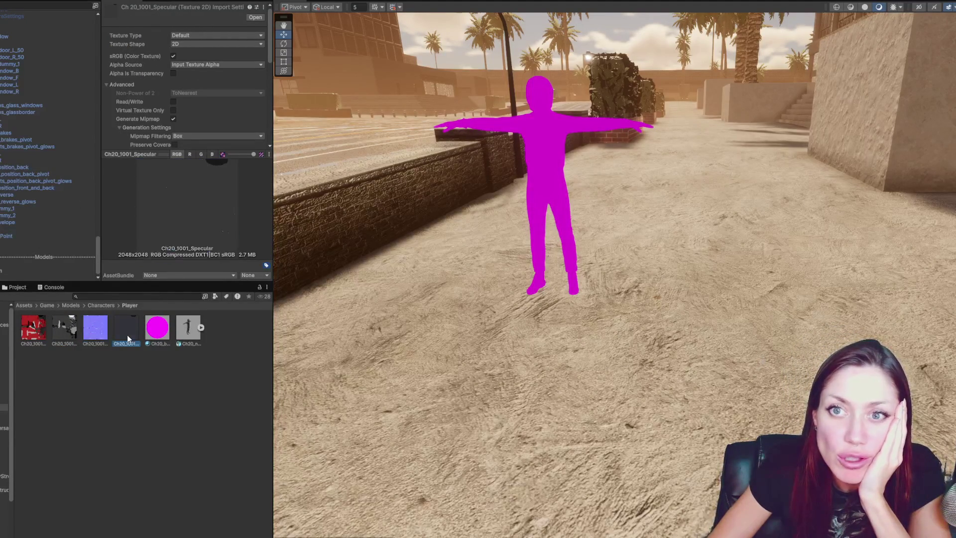
left_click(163, 338)
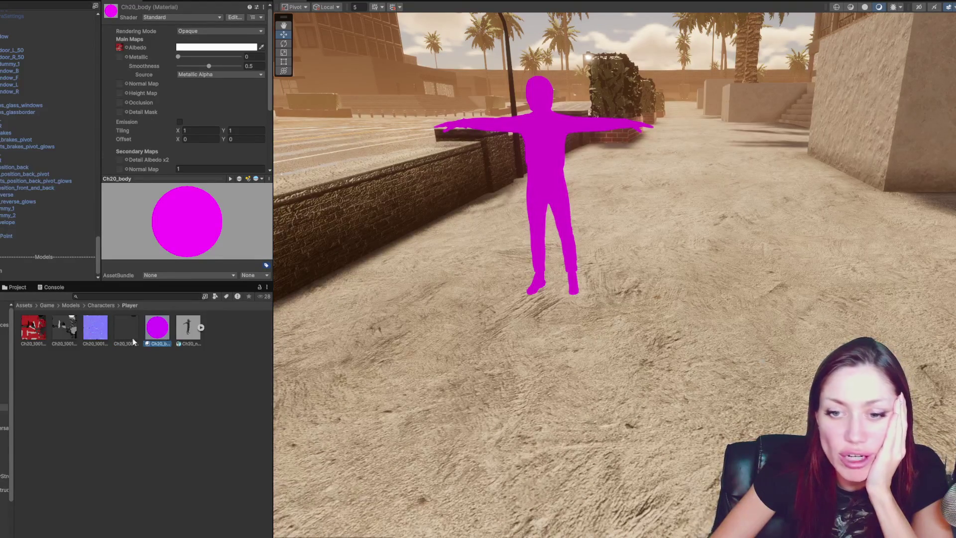
Raise the Ch20_body smoothness to 1, keeping the smoothness source at Metallic Alpha
mouse_move(123, 333)
left_mouse_down()
mouse_move(273, 76)
mouse_move(122, 57)
left_mouse_up()
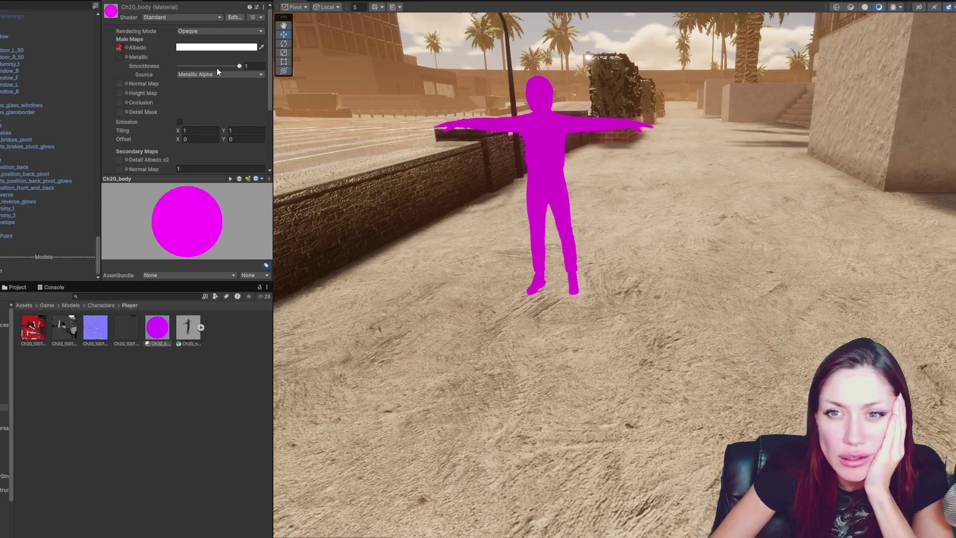
left_click(205, 75)
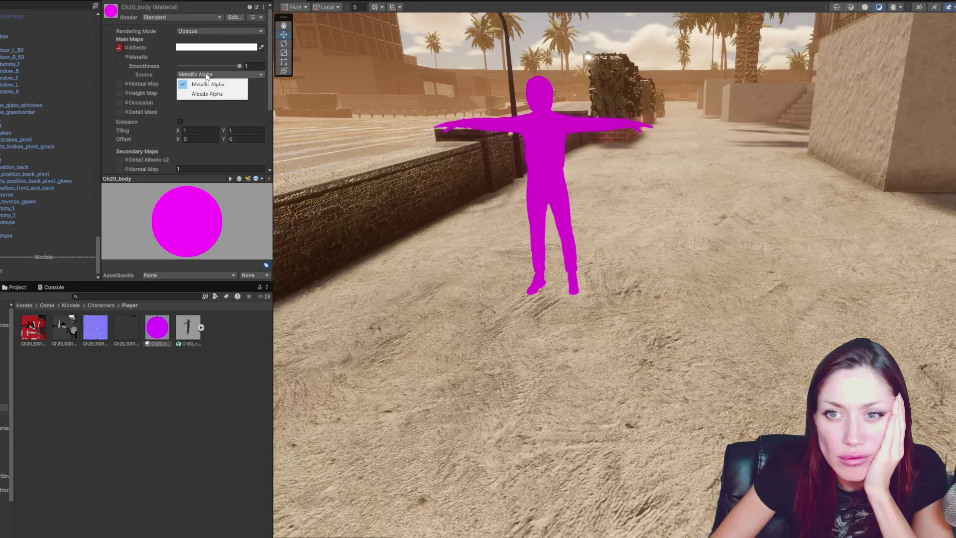
left_click(204, 93)
left_click(202, 74)
left_click(209, 83)
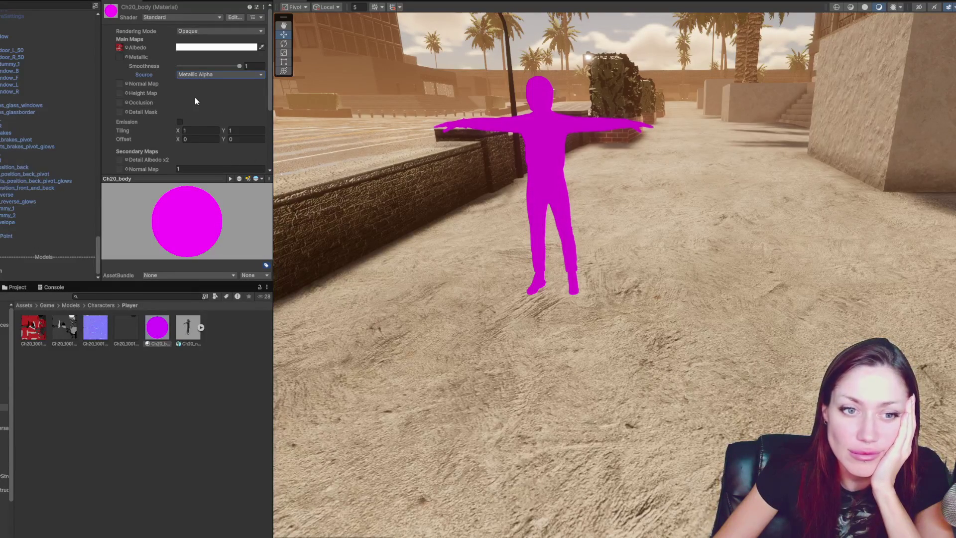
mouse_move(44, 329)
left_mouse_down()
mouse_move(115, 80)
mouse_move(109, 43)
mouse_move(122, 58)
left_mouse_up()
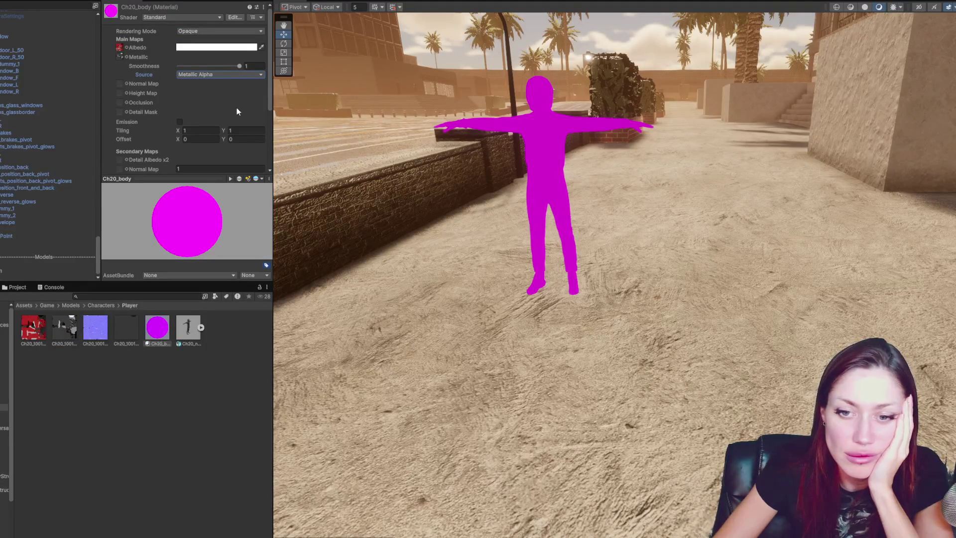
Convert the selected Ch20_body material to HDRP with the HDRP Wizard
left_click(187, 17)
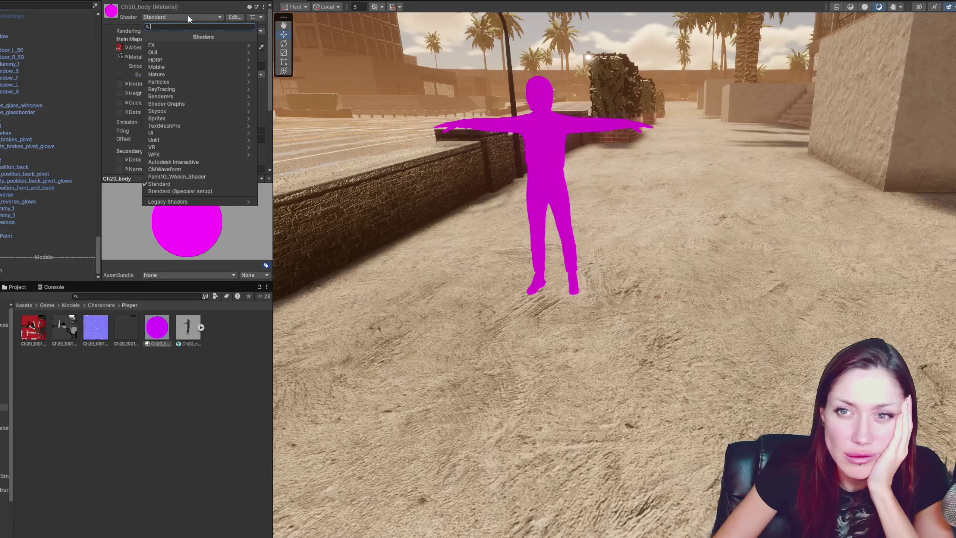
left_click(193, 5)
left_click(142, 1)
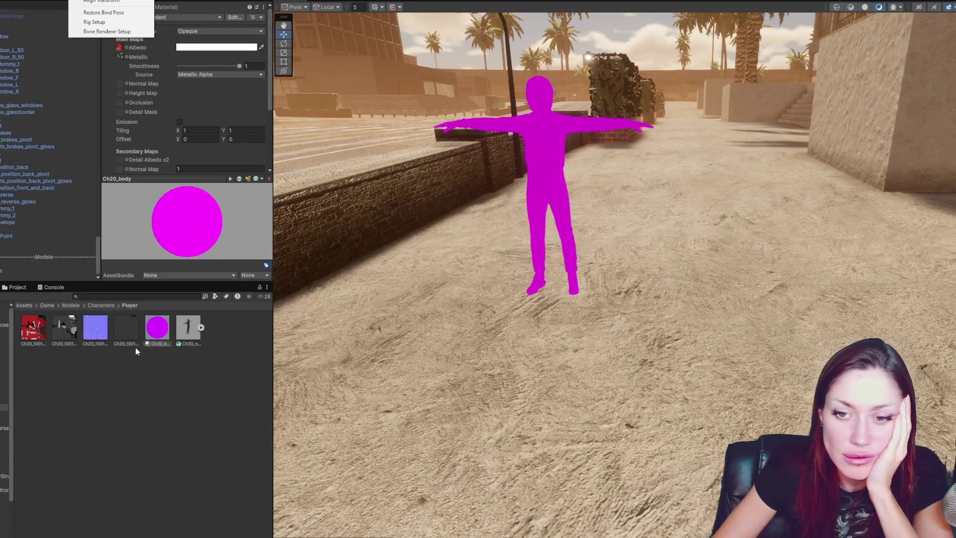
left_click(157, 329)
left_click(141, 0)
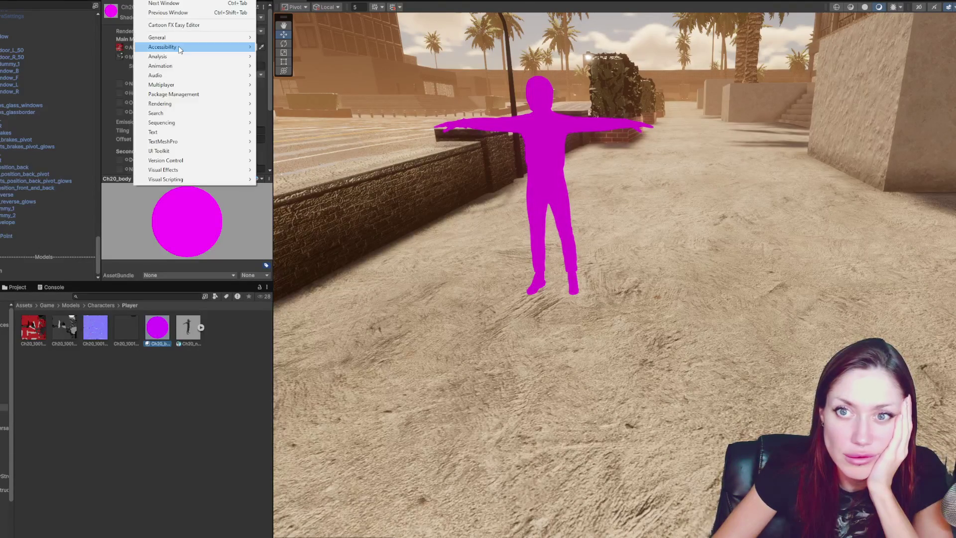
mouse_move(189, 104)
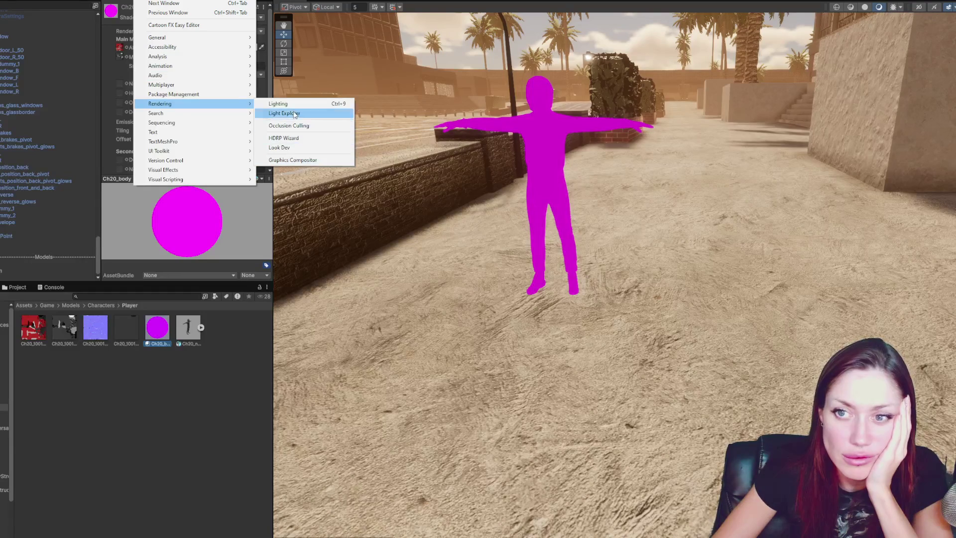
left_click(285, 138)
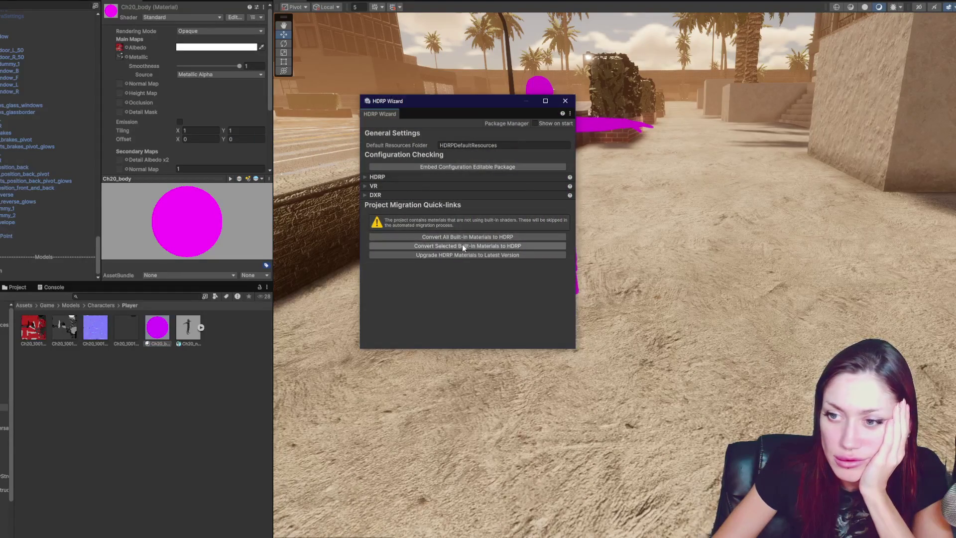
left_click(462, 245)
left_click(503, 278)
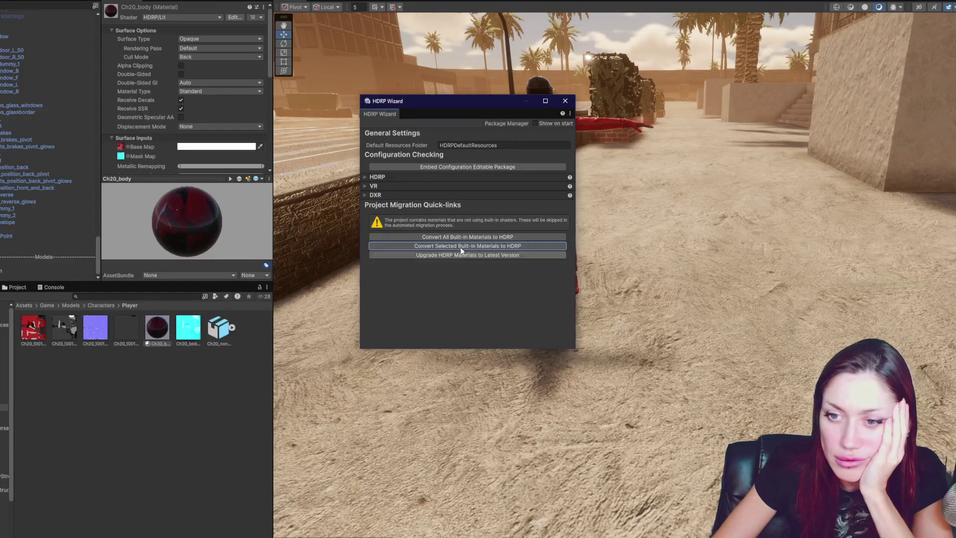
left_click(527, 256)
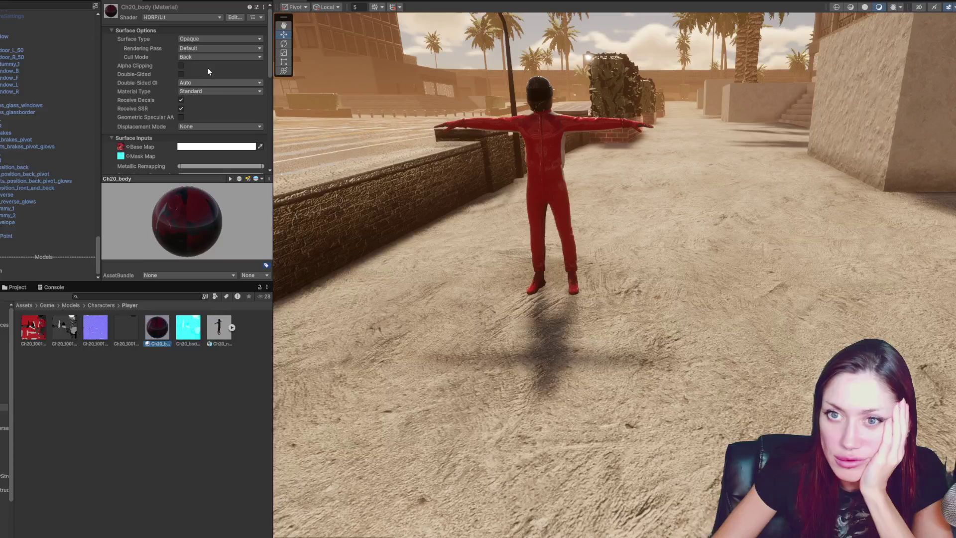
Lower the metallic remapping to zero and narrow the smoothness remapping range
scroll(448, 89, "up", 2)
scroll(260, 54, "down", 3)
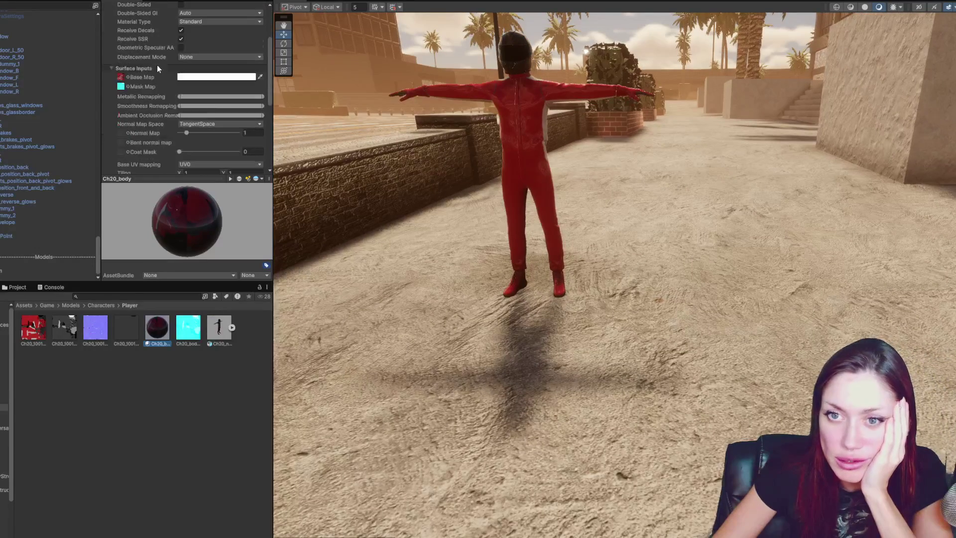
mouse_move(255, 97)
left_mouse_down()
mouse_move(178, 96)
mouse_move(200, 106)
mouse_move(178, 106)
left_mouse_up()
mouse_move(263, 106)
left_mouse_down()
mouse_move(195, 106)
mouse_move(247, 108)
left_mouse_up()
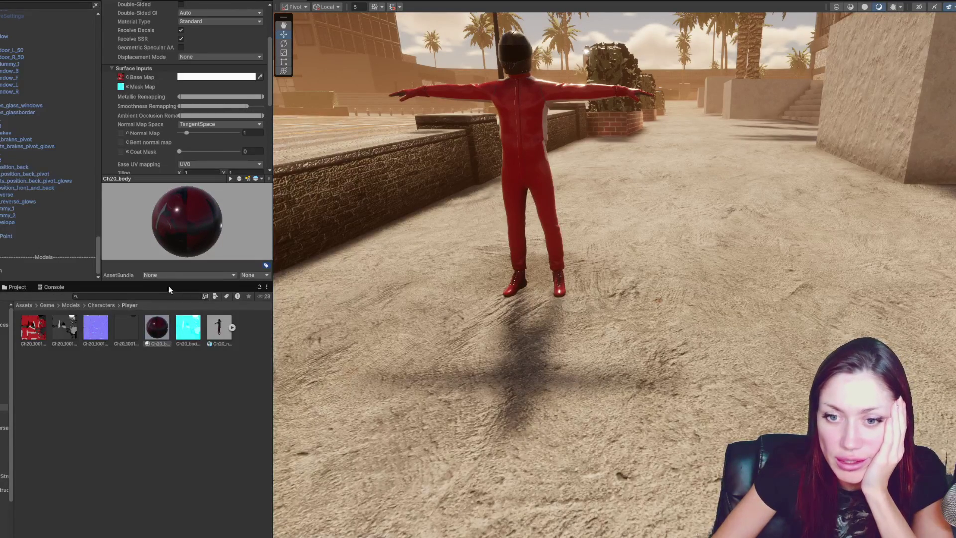
Set the Ch20_1001_Normal texture type to Normal map and apply
left_click(88, 328)
left_click(216, 36)
left_click(214, 54)
scroll(220, 80, "down", 5)
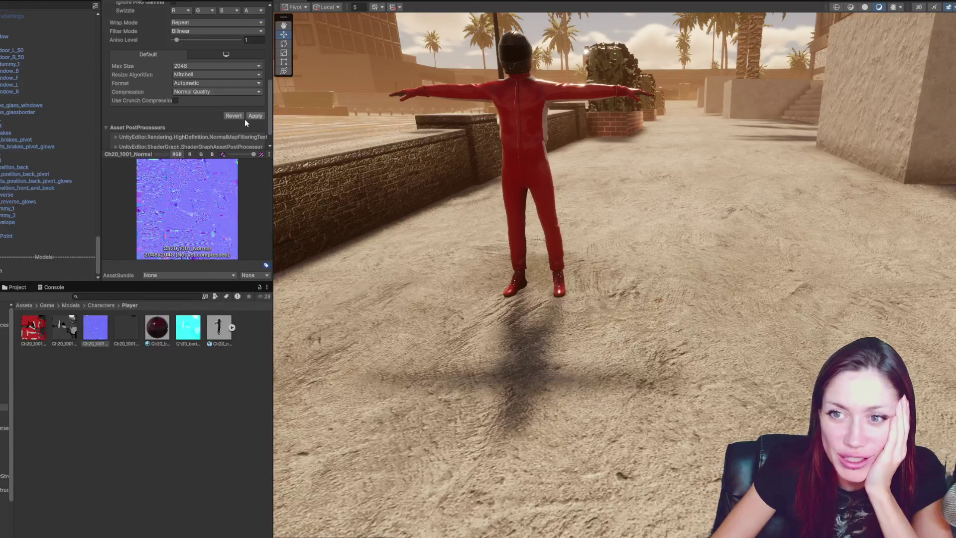
left_click(254, 115)
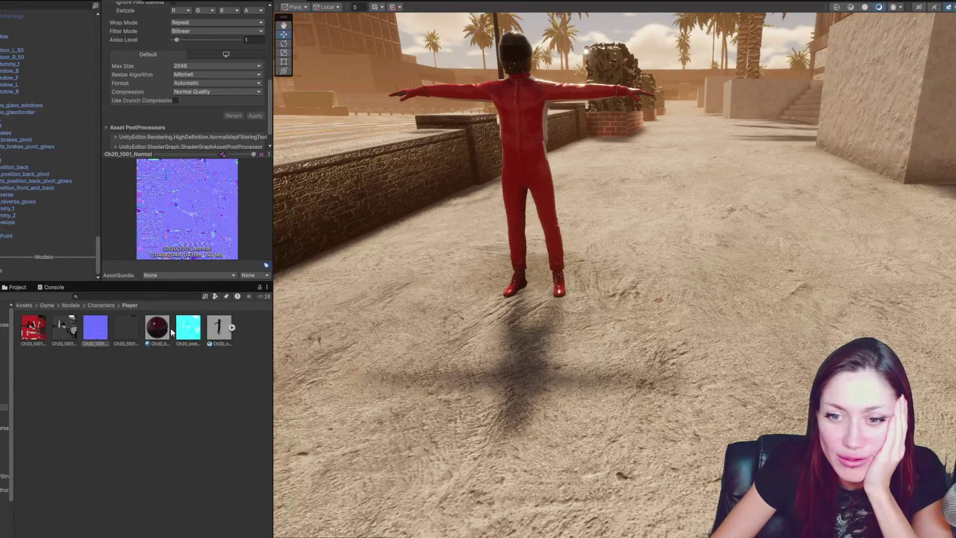
Assign the normal texture as Ch20_body's Normal Map and raise maximum smoothness
left_click(158, 327)
scroll(148, 79, "up", 5)
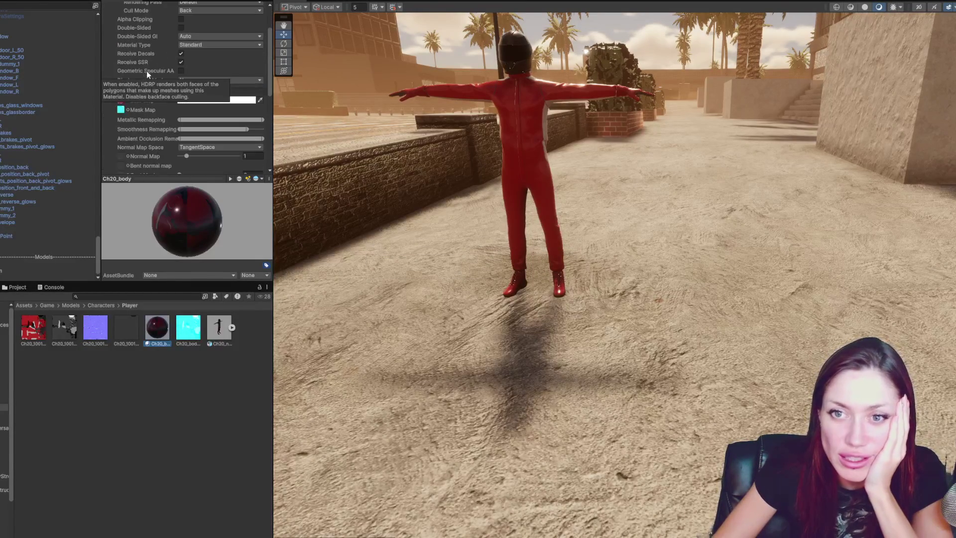
mouse_move(105, 321)
left_mouse_down()
mouse_move(133, 122)
mouse_move(122, 132)
left_mouse_up()
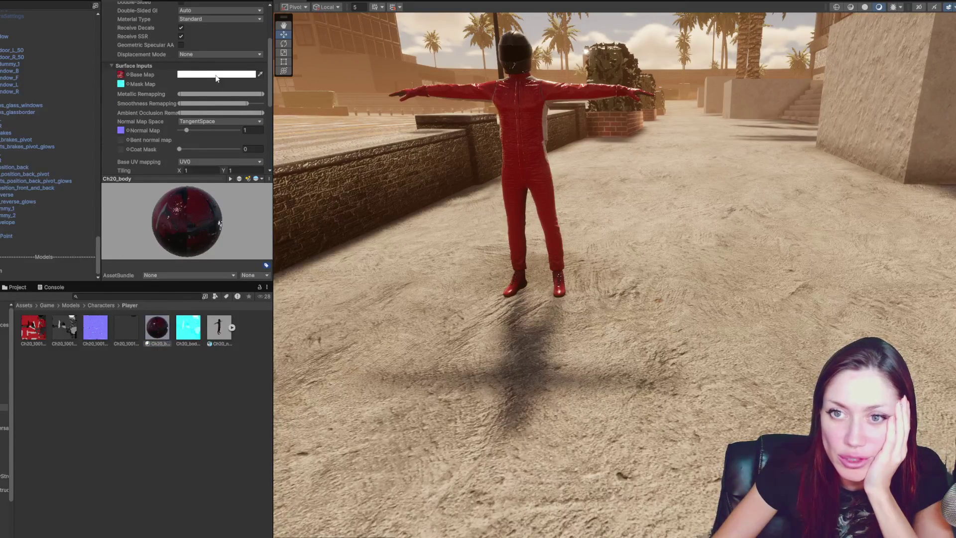
left_click_drag(246, 104, 268, 100)
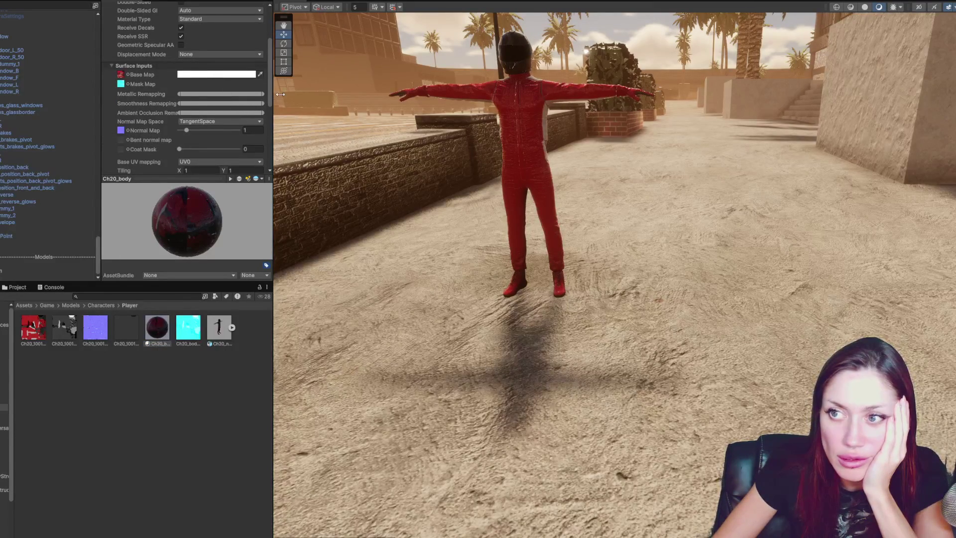
scroll(33, 122, "up", 5)
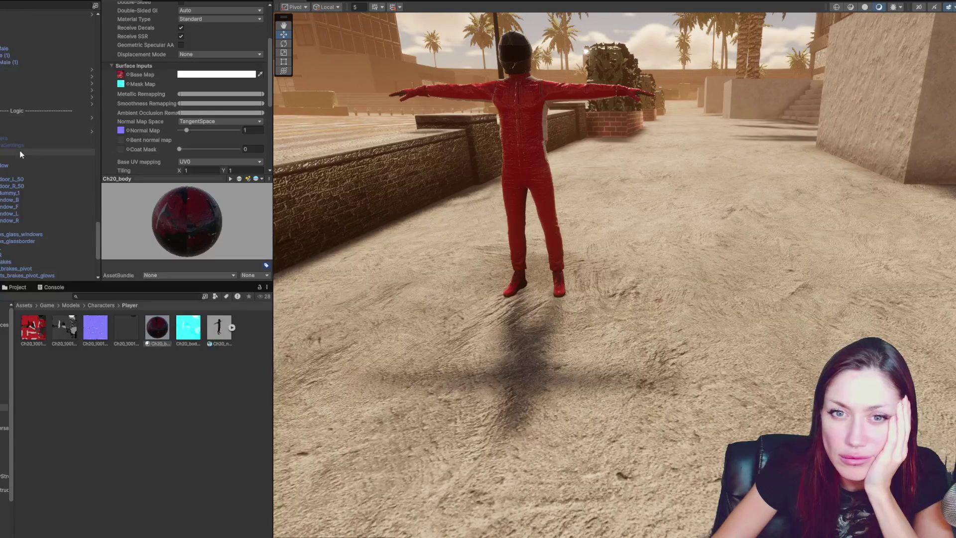
Collapse the NPC (1) and expanded Hierarchy groups, then turn the view toward the city
scroll(17, 125, "up", 8)
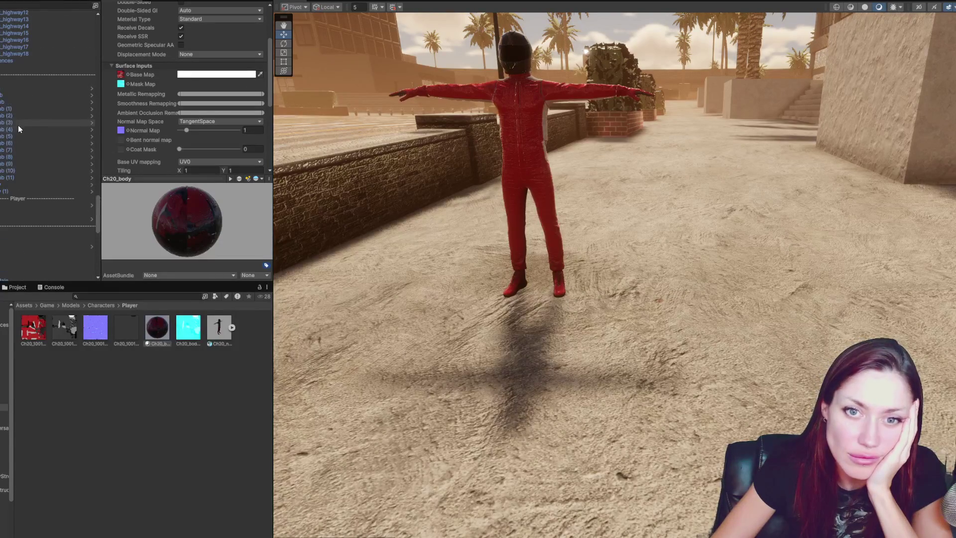
scroll(65, 130, "up", 5)
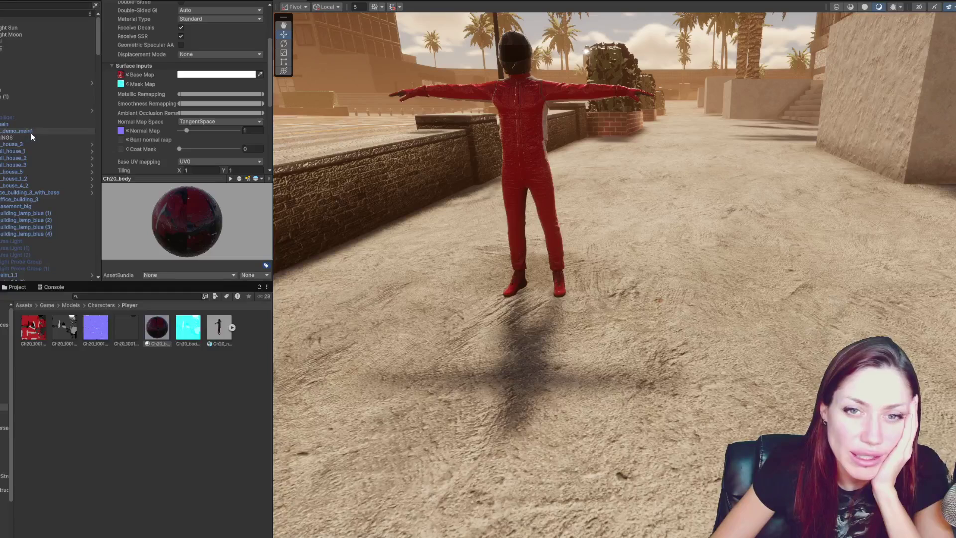
left_click(92, 110)
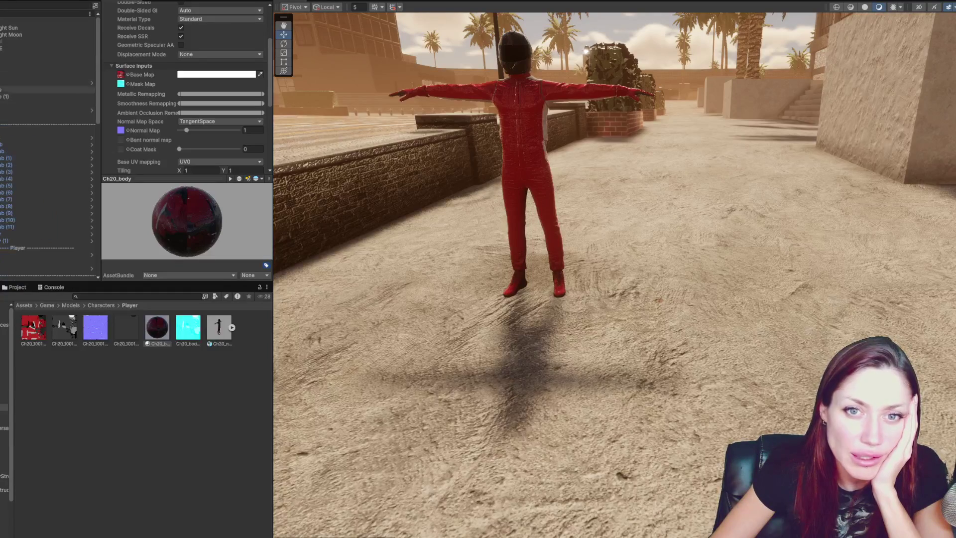
scroll(50, 83, "down", 3)
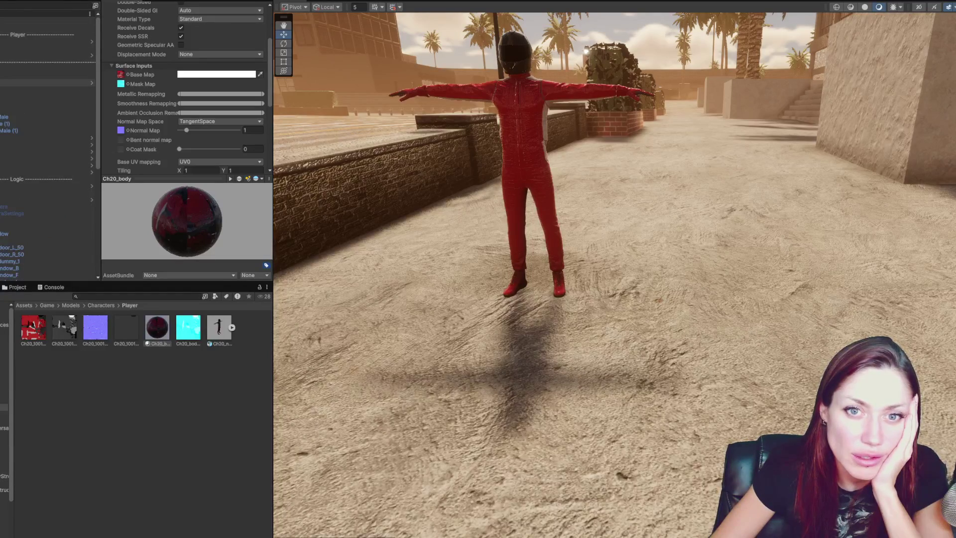
left_click(14, 83)
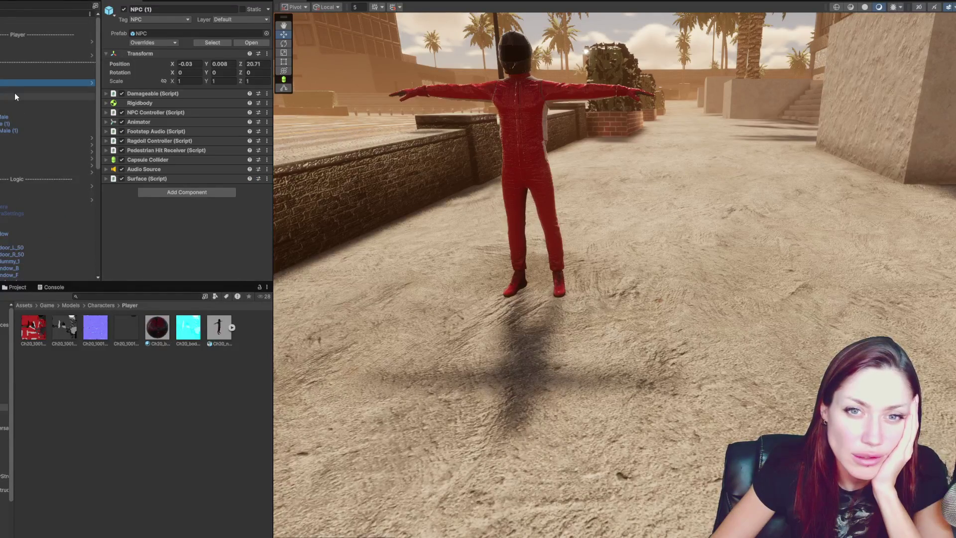
key("Left")
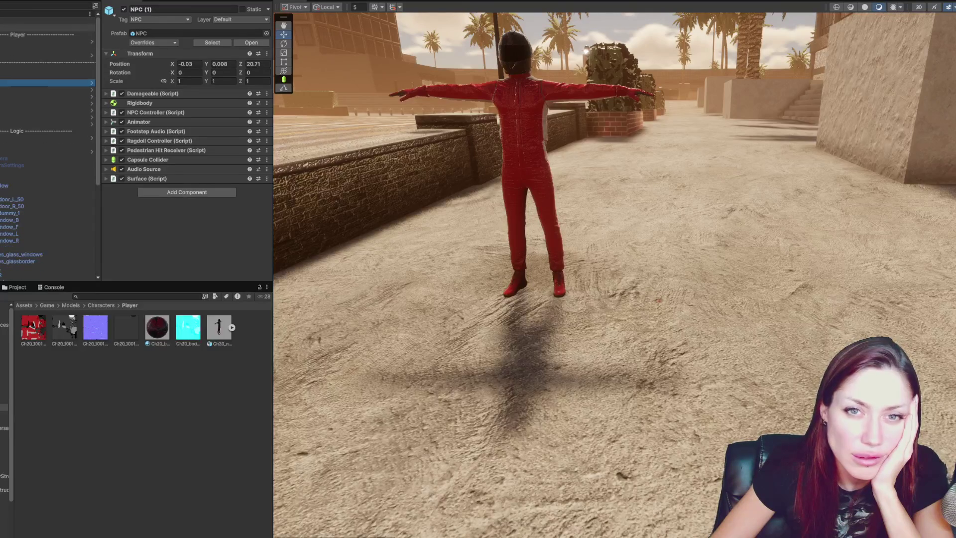
left_click(3, 157)
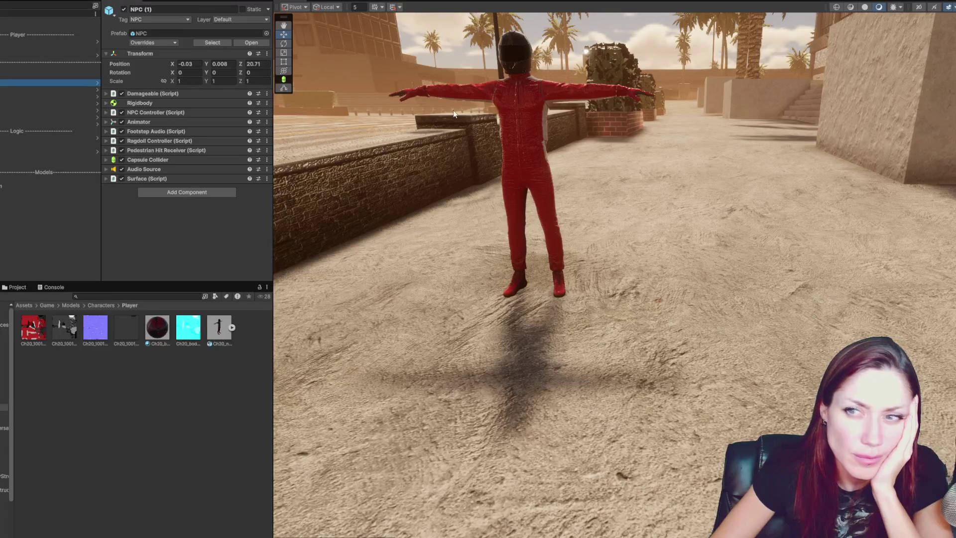
left_click_drag(305, 32, 342, 180)
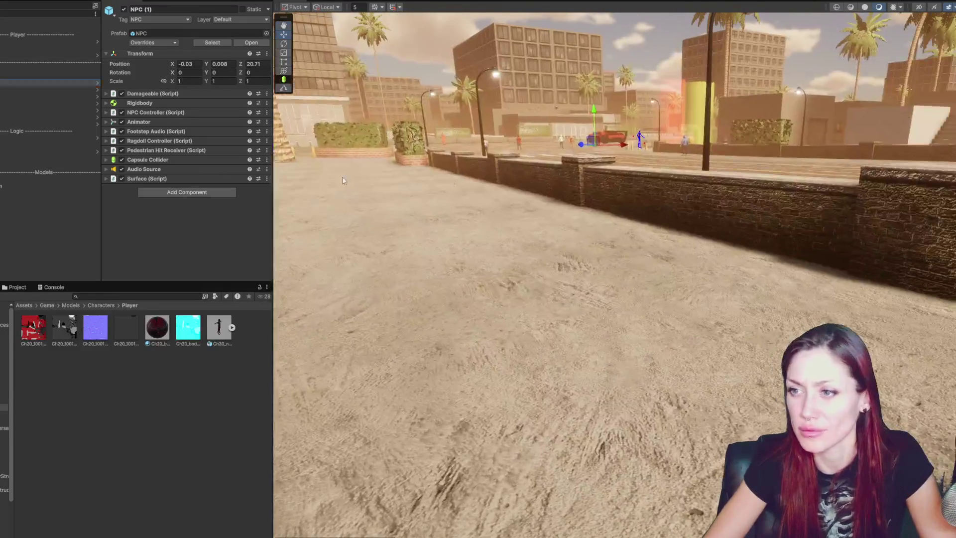
Create a new empty object and rename the input-component object to Player
left_click(641, 143)
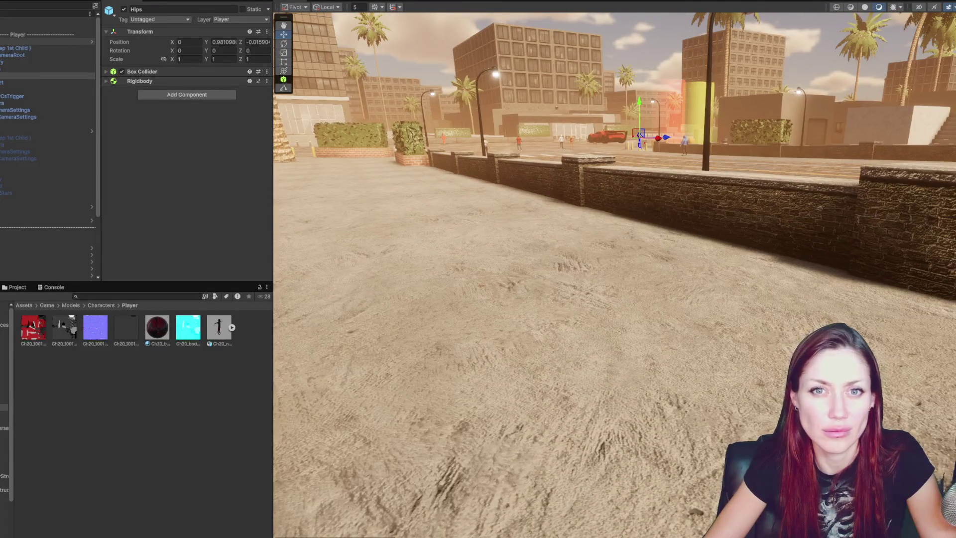
left_click(39, 35)
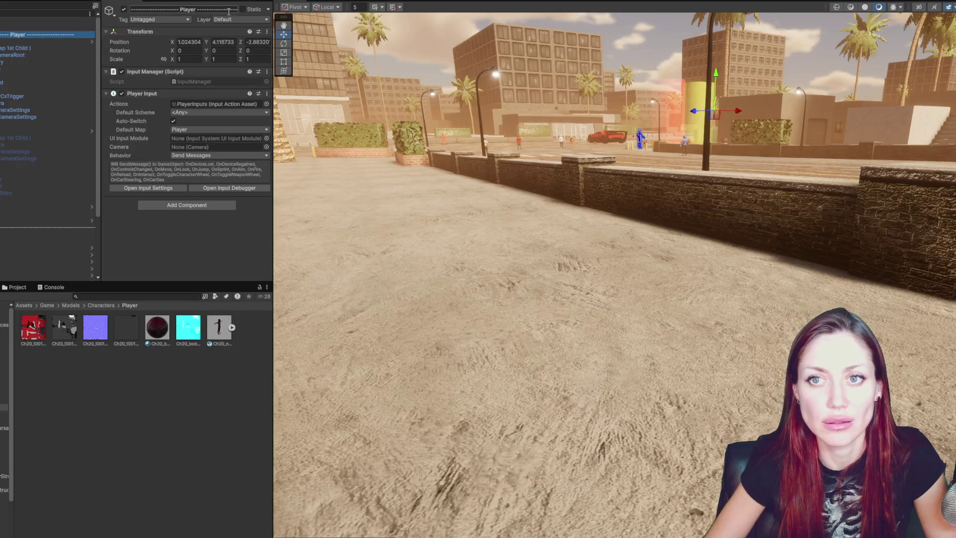
right_click(20, 35)
left_click(20, 1)
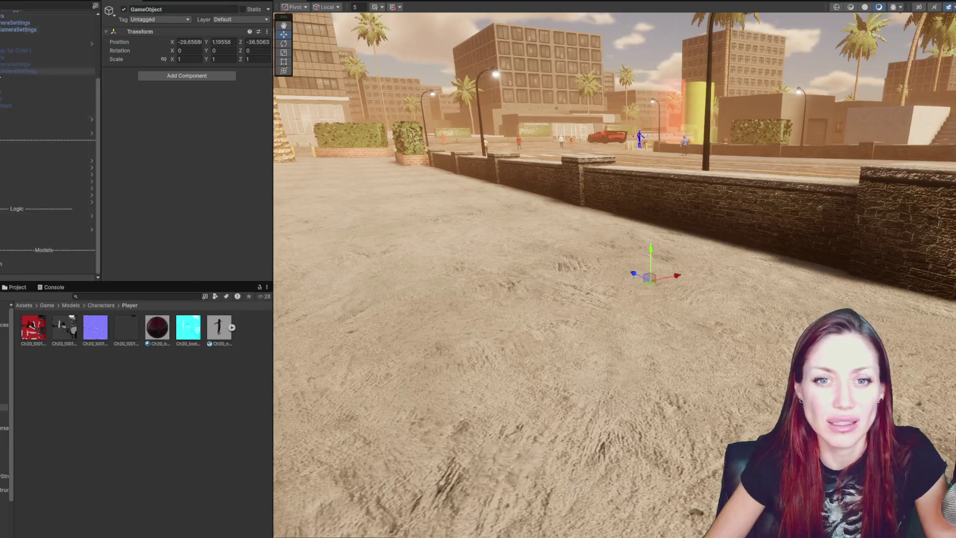
mouse_move(27, 251)
left_mouse_down()
mouse_move(17, 196)
mouse_move(19, 11)
mouse_move(17, 37)
left_mouse_up()
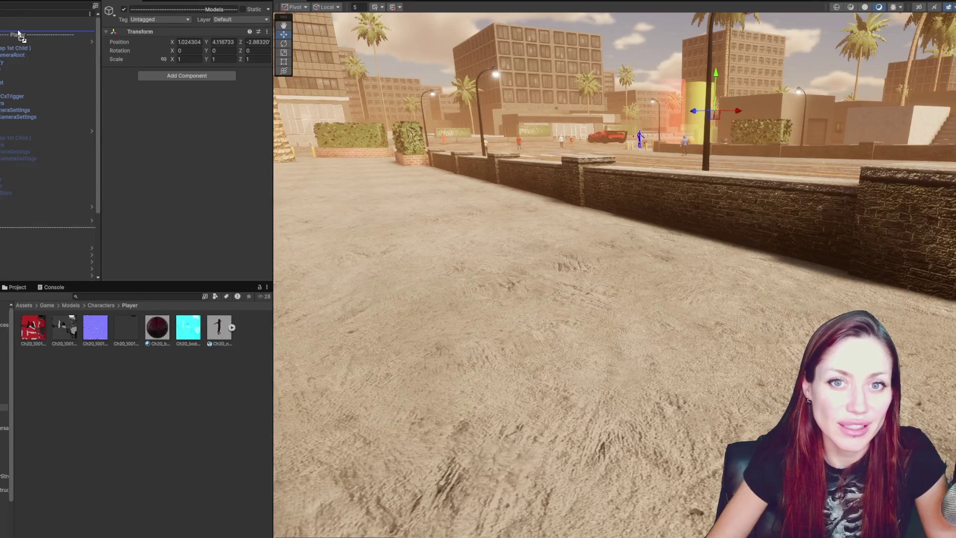
left_click(17, 41)
left_click(156, 9)
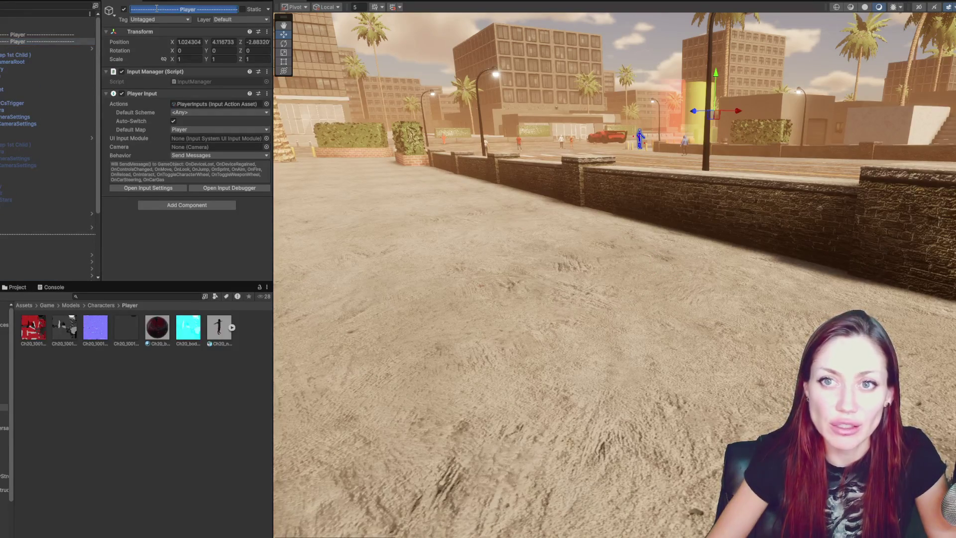
type("Player")
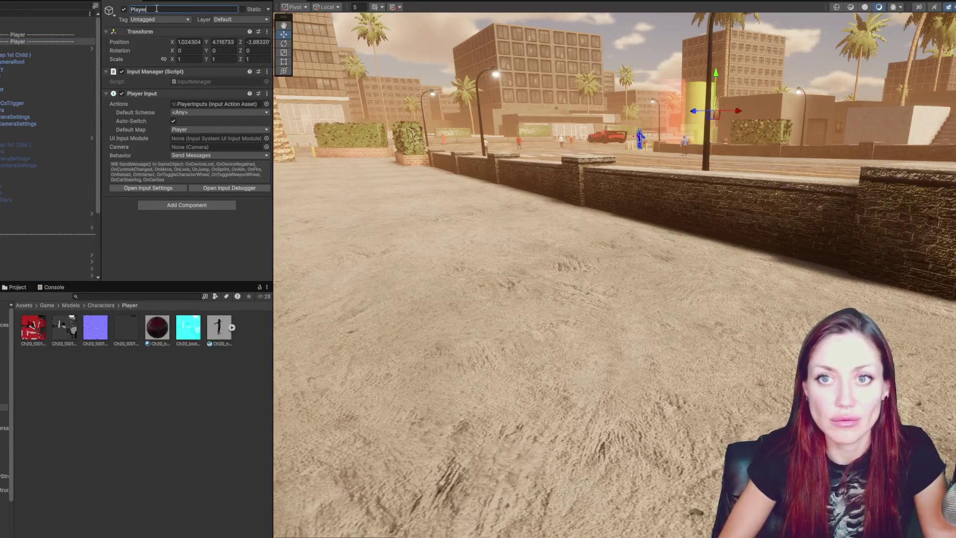
Frame Player (Keep 1st Child) and parent the Ch20_nonPBR character under it
left_click(1, 47)
left_click(2, 35)
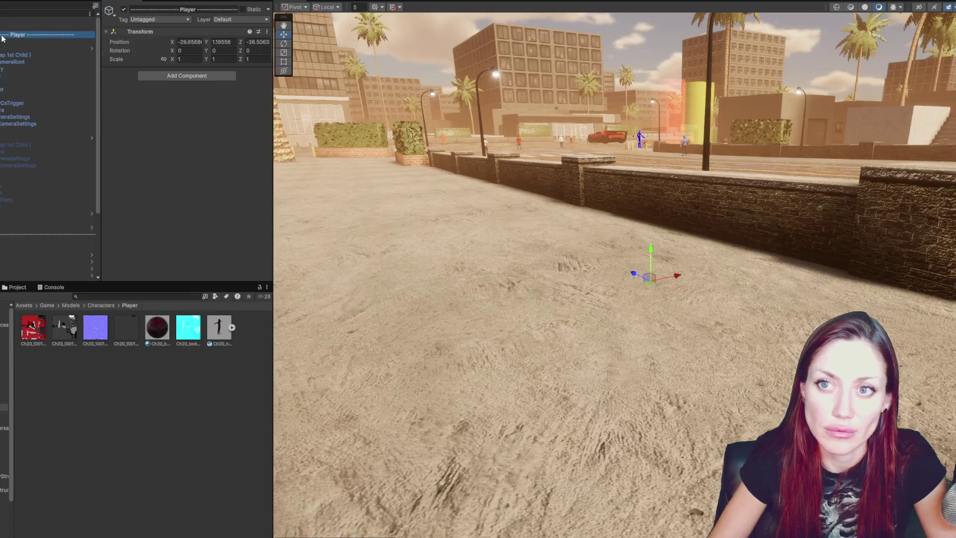
left_click(2, 42)
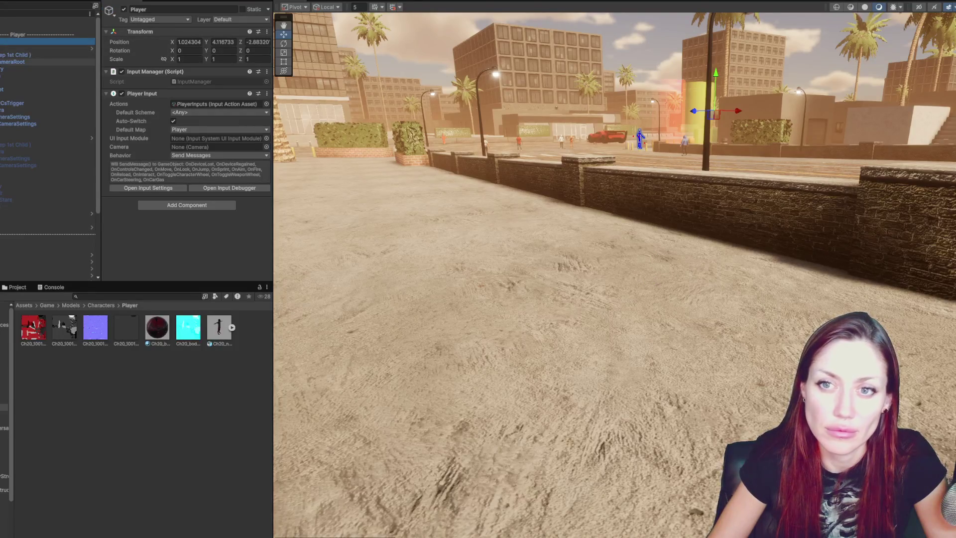
left_click(15, 56)
key("f")
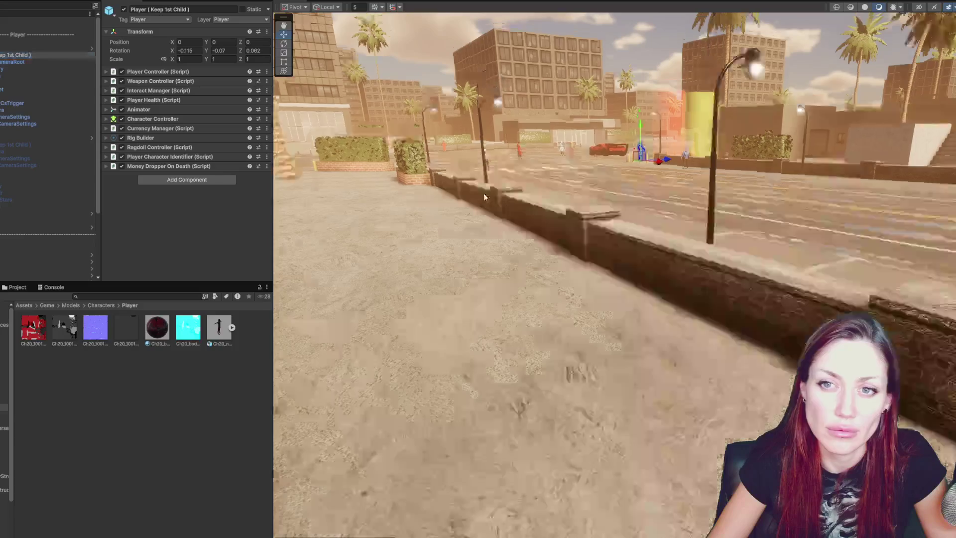
left_click_drag(548, 269, 897, 269)
left_click(870, 138)
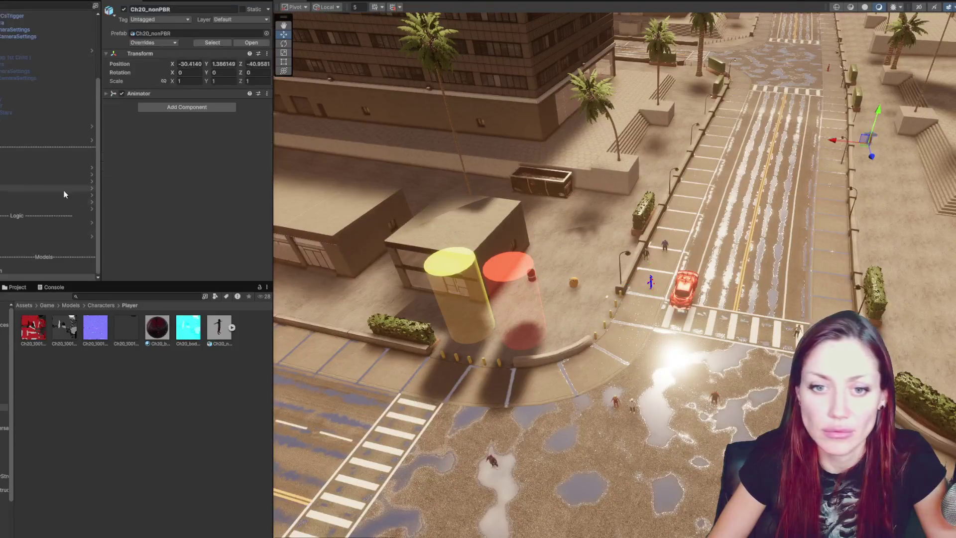
left_click_drag(17, 20, 3, 49)
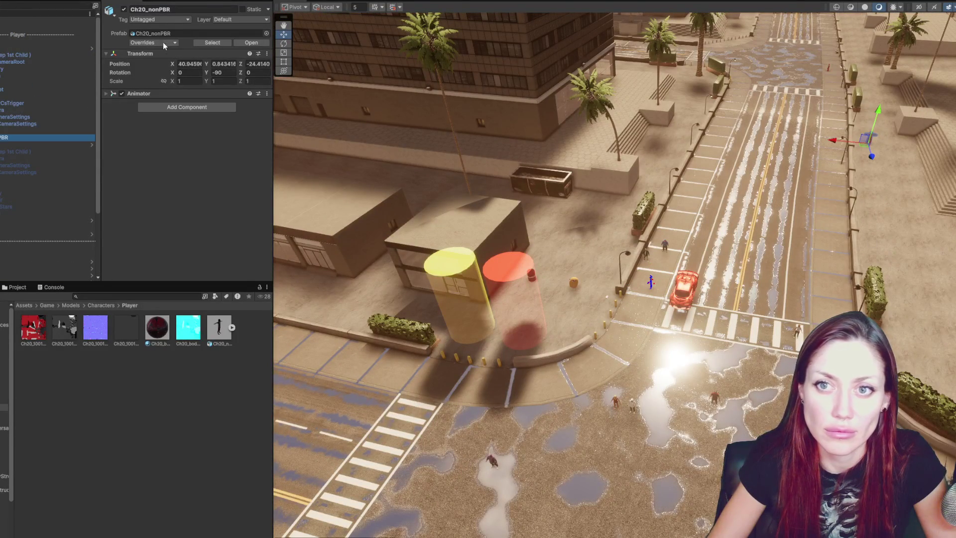
Zero the character's Transform position and rotation values
double_click(193, 64)
type("0")
key("Tab")
type("0")
key("Tab")
type("0")
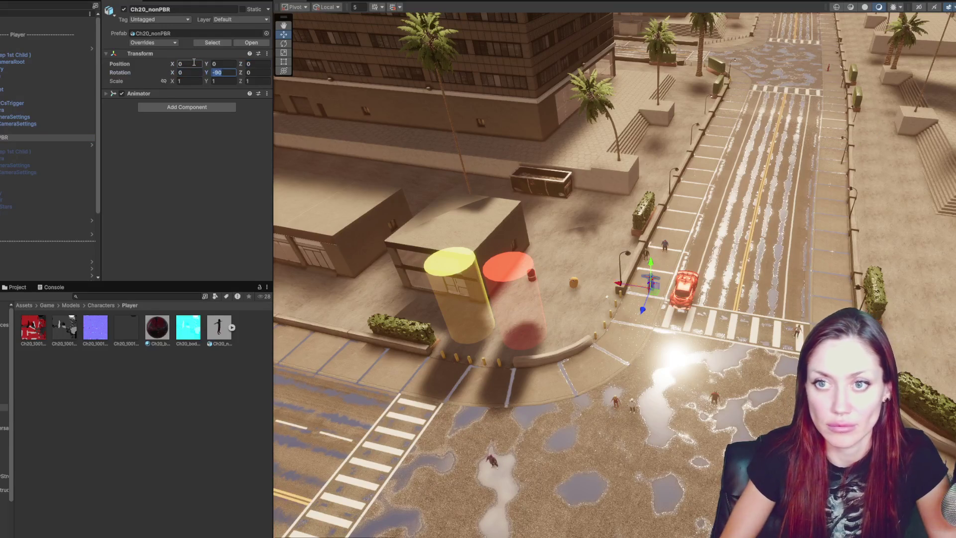
key("Tab")
key("Tab")
type("0f")
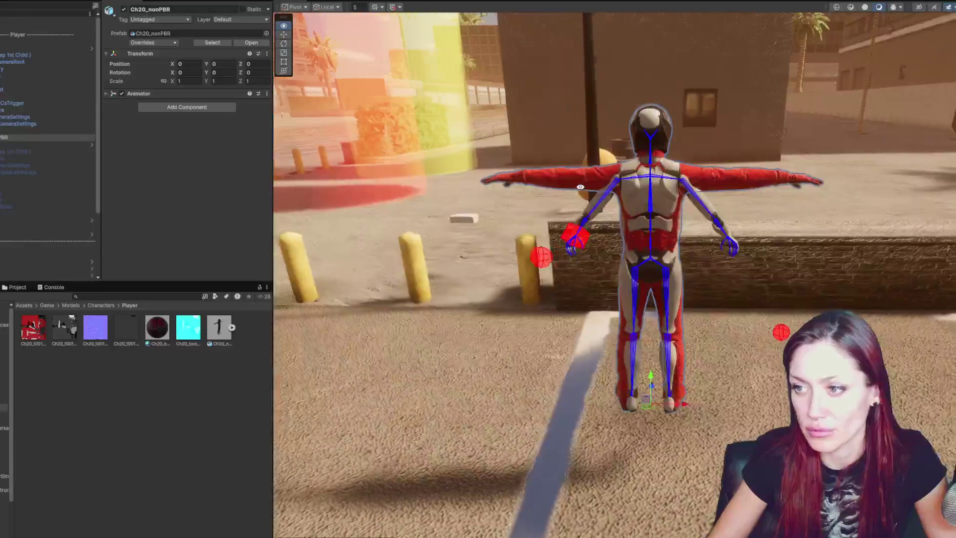
Hide the armoured Geometry mesh and move Ch20_nonPBR up inside the Player hierarchy
left_click(600, 210)
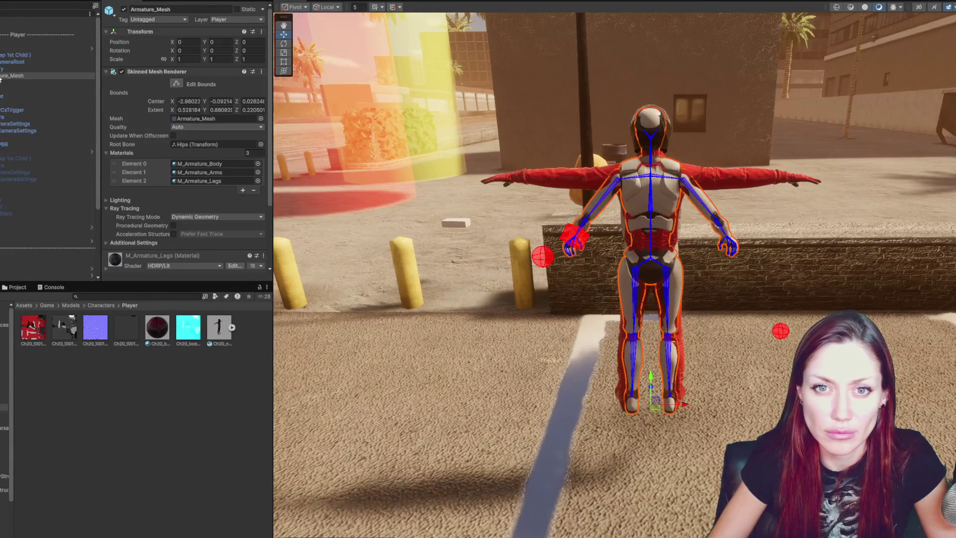
left_click(30, 69)
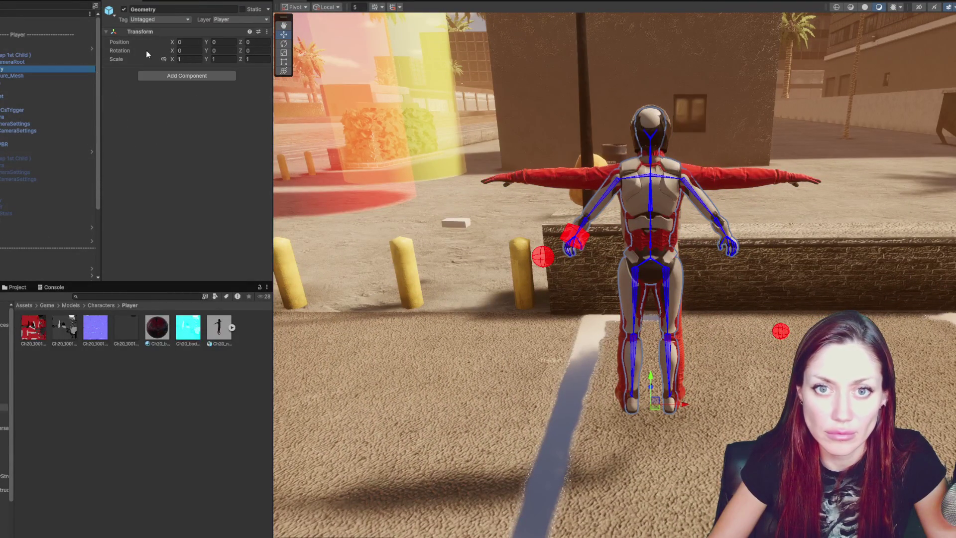
left_click(124, 9)
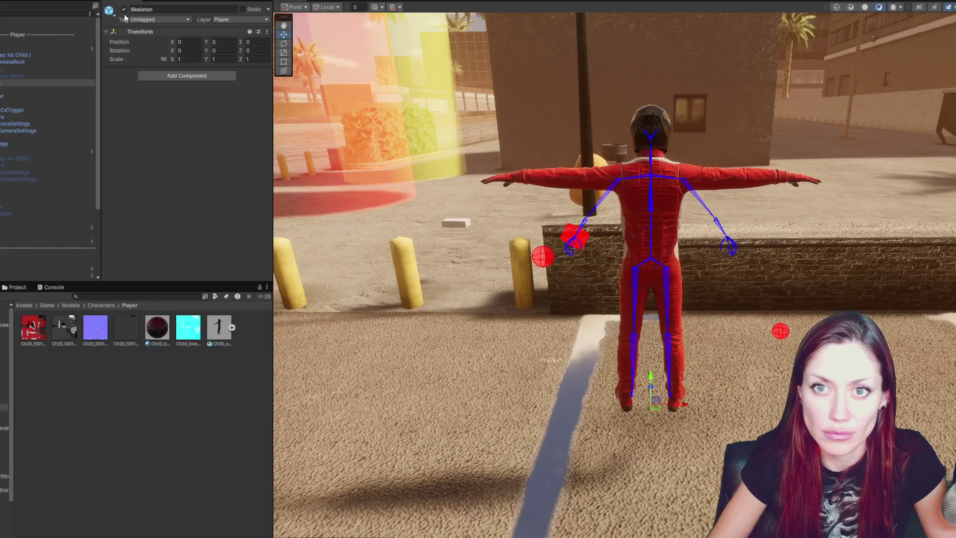
left_click_drag(2, 145, 21, 70)
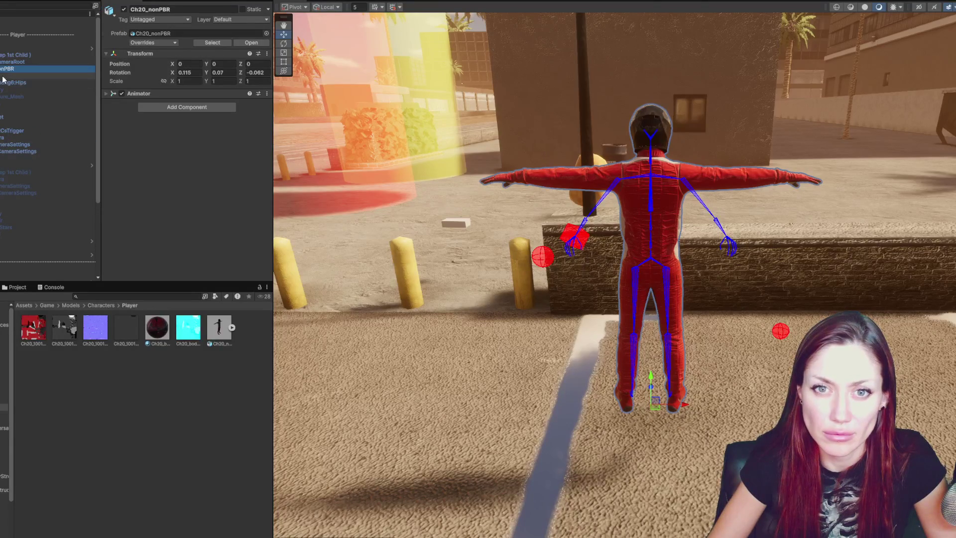
left_click(20, 76)
left_click(232, 327)
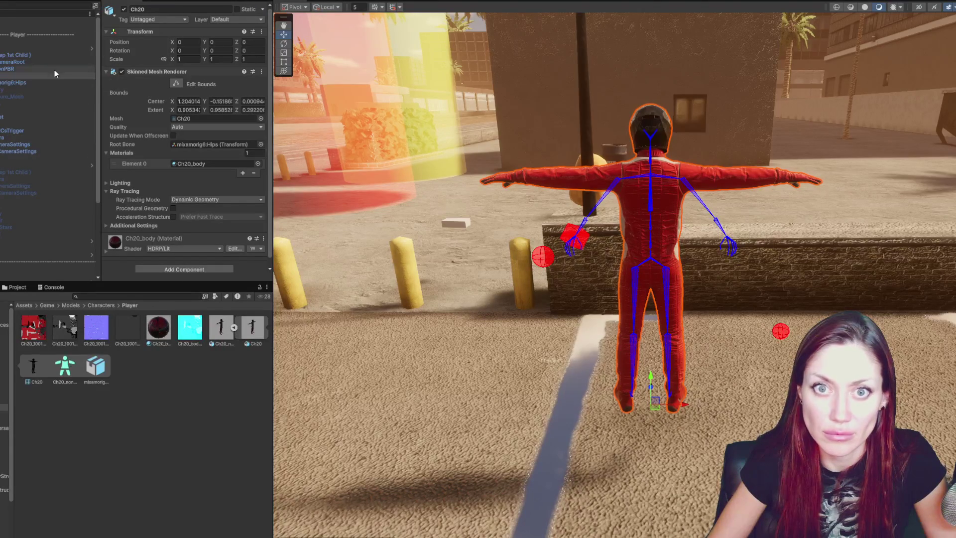
Set the Player Animator avatar to Ch20_nonPBRAvatar, then playtest and check the console error
left_click(31, 55)
left_click(141, 108)
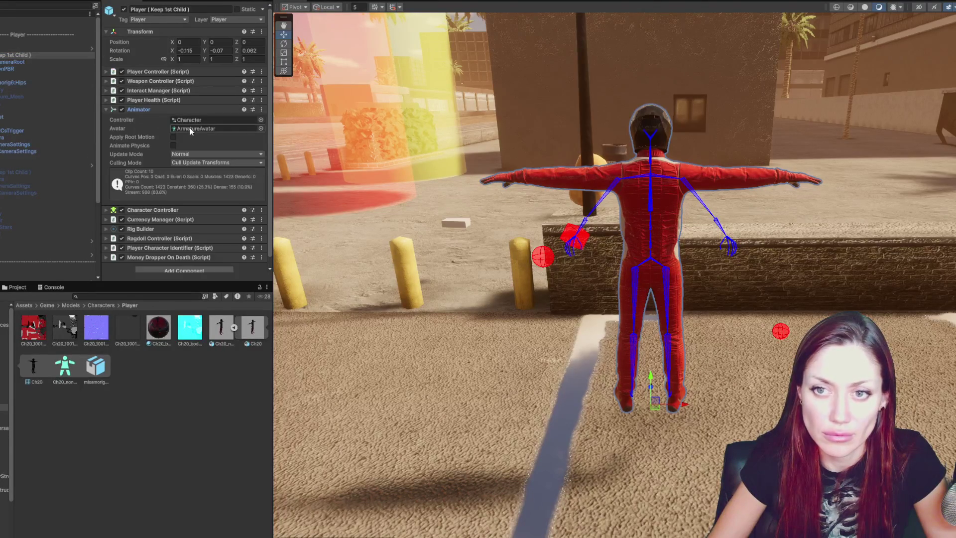
left_click_drag(296, 174, 232, 135)
left_click(47, 123)
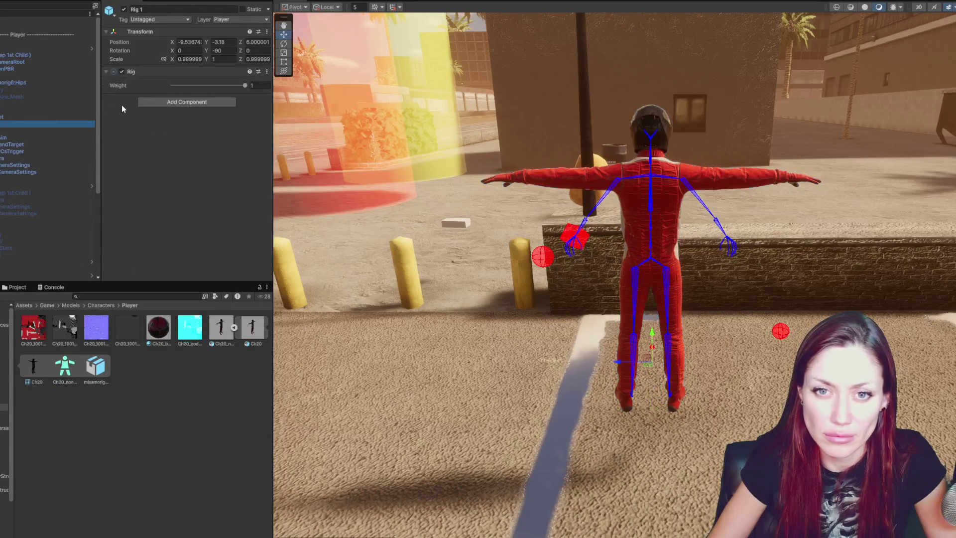
key("ctrl+p")
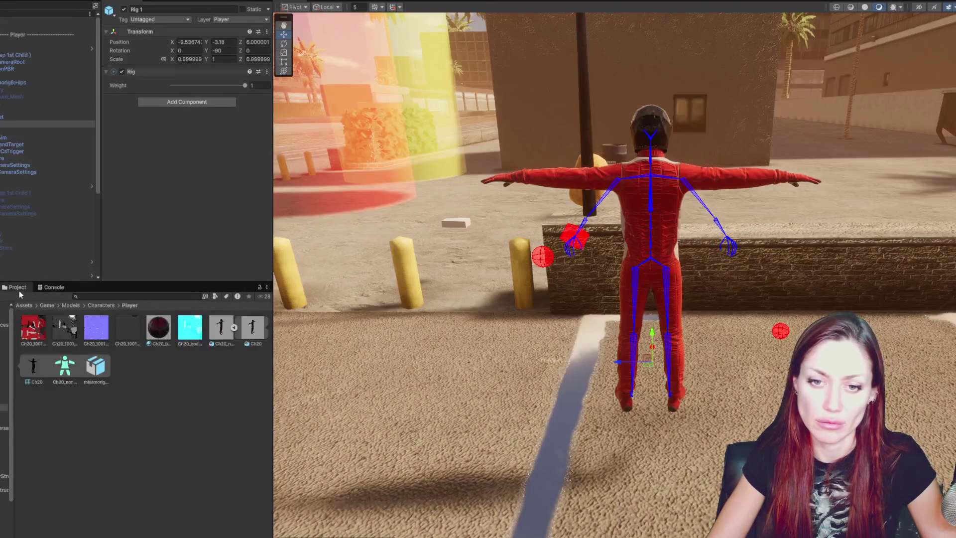
left_click(50, 287)
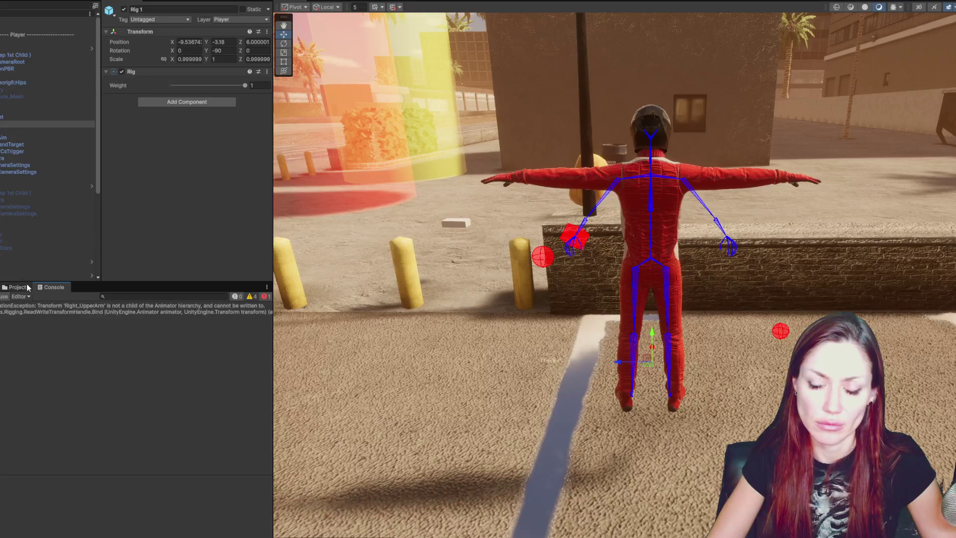
Review the Ch20_nonPBR avatar bone mapping in the Rig import settings
left_click(646, 213)
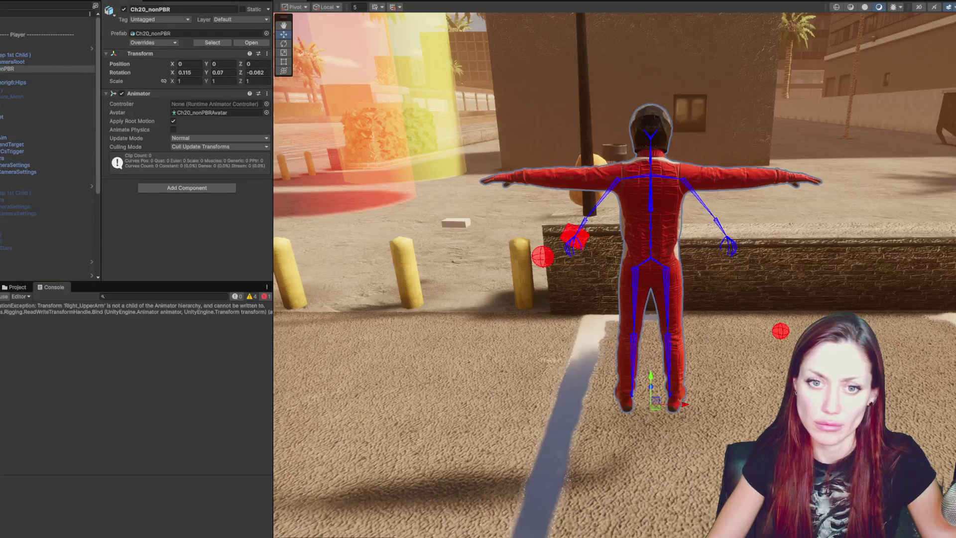
key("ctrl+5")
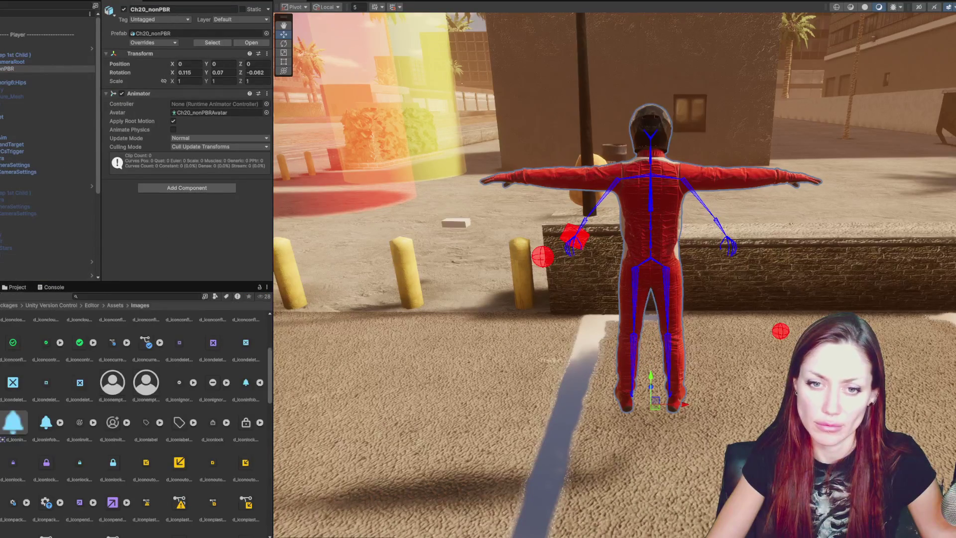
left_click(4, 314)
left_click(218, 326)
left_click(169, 34)
left_click(240, 67)
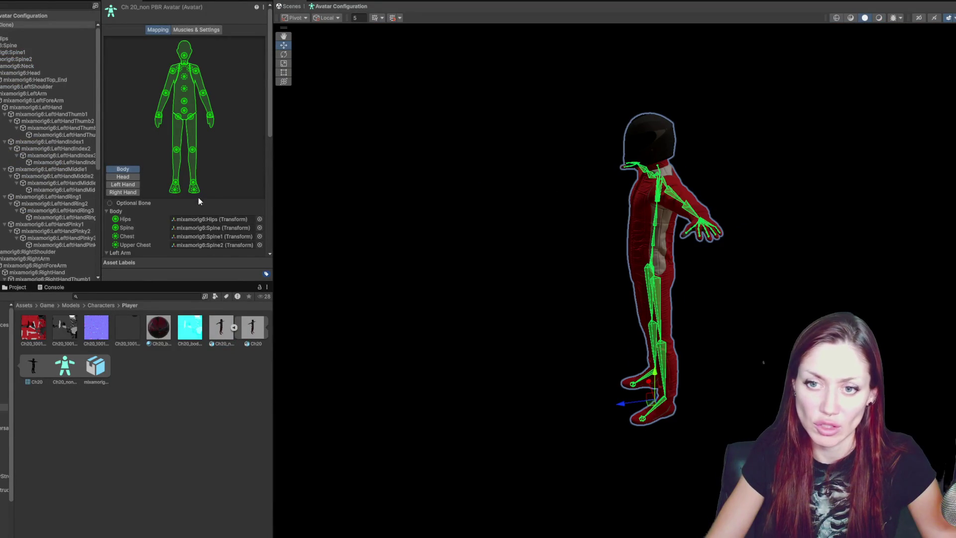
scroll(198, 197, "down", 10)
left_click(255, 211)
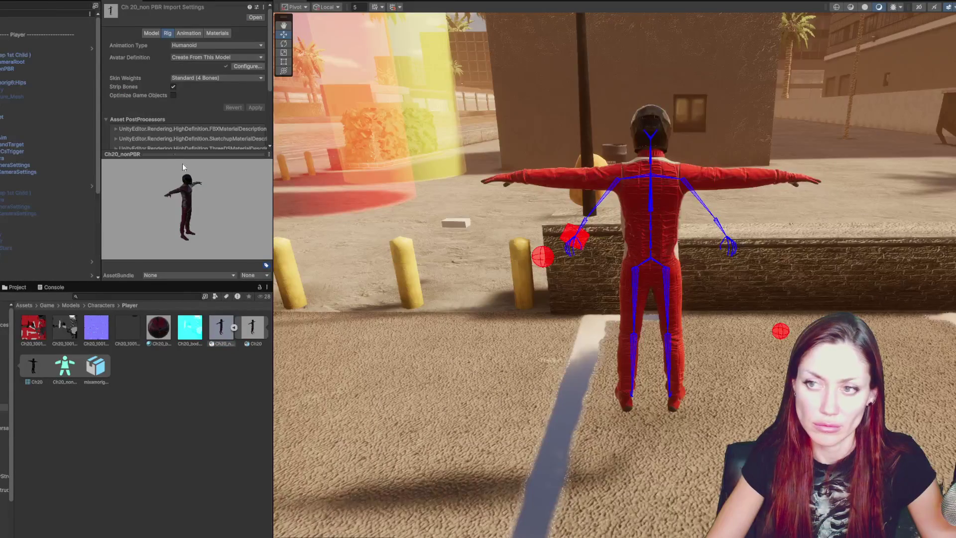
Re-enable the armoured Geometry object
left_click(19, 102)
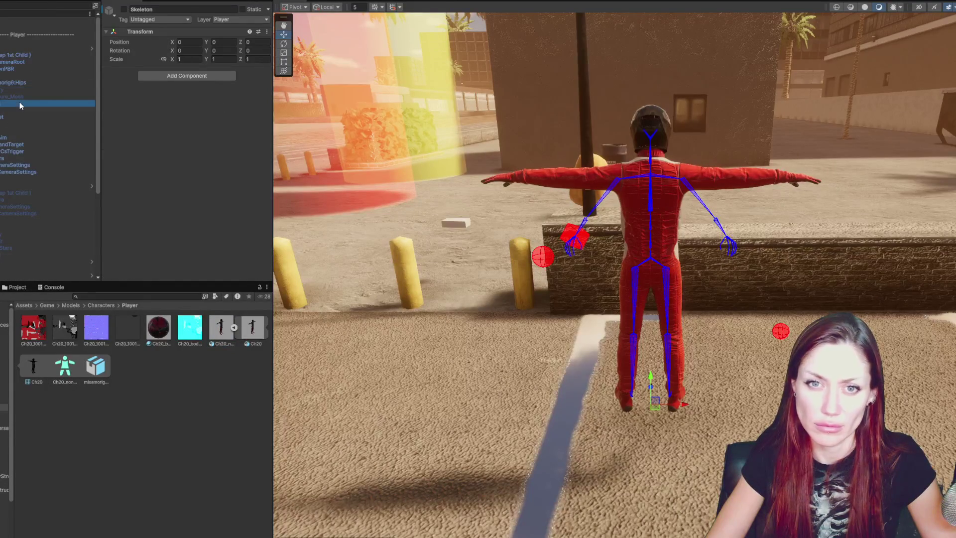
left_click(30, 89)
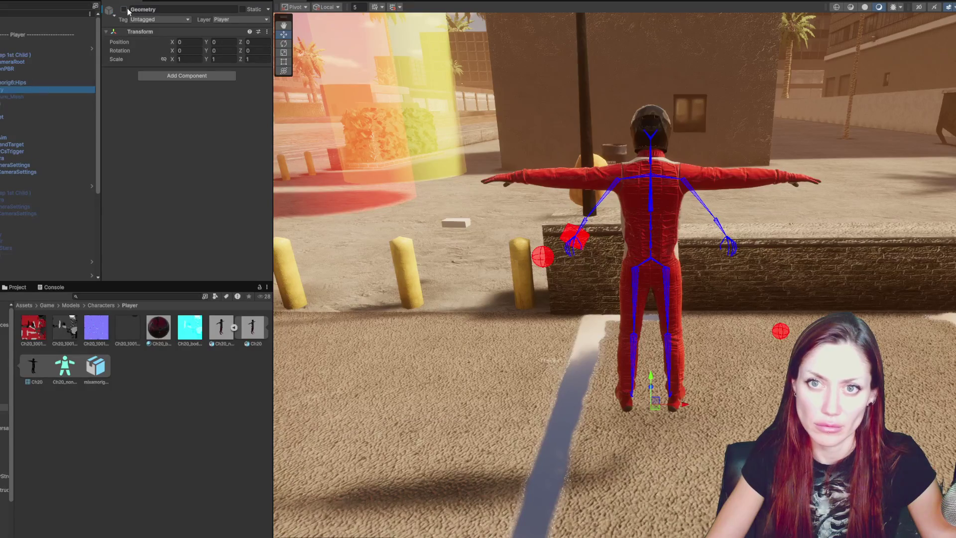
left_click(123, 9)
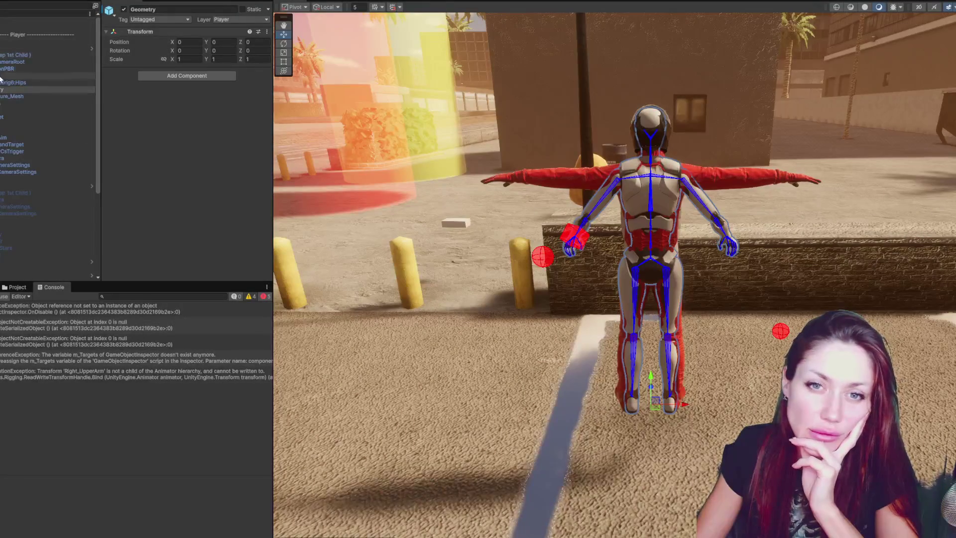
Toggle Geometry and Ch20_nonPBR visibility and inspect Geometry, Ch20_nonPBR and PlayerCameraRoot
left_click(124, 10)
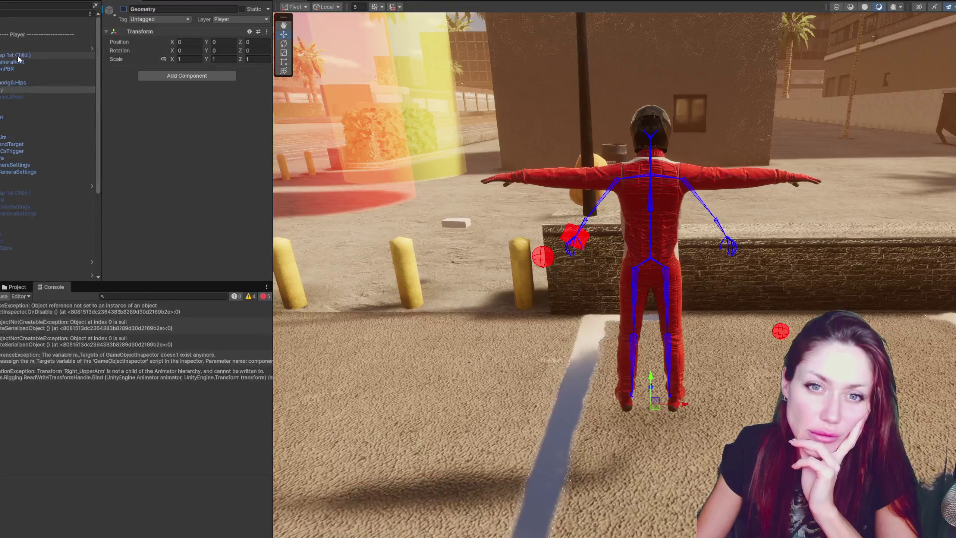
left_click(13, 84)
left_click(9, 69)
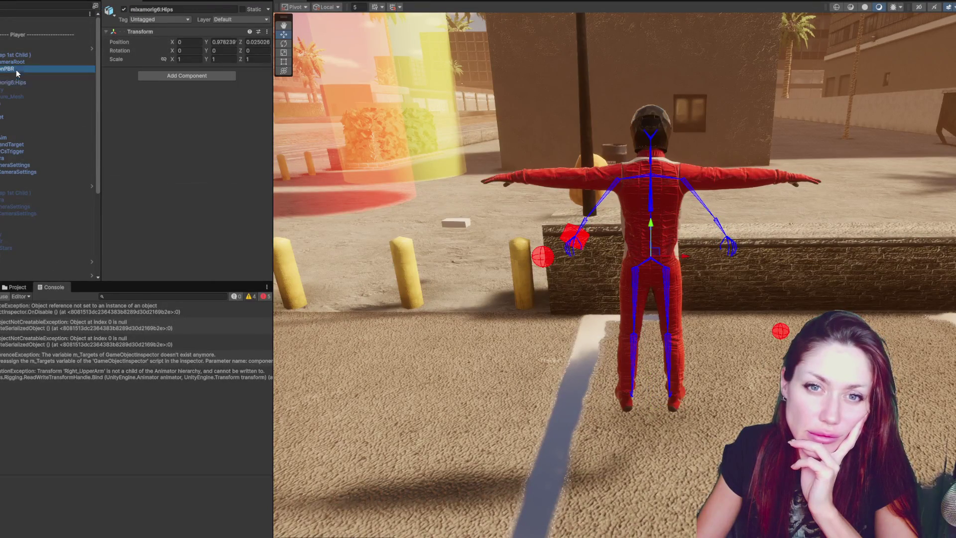
left_click(124, 9)
left_click(124, 10)
left_click(49, 63)
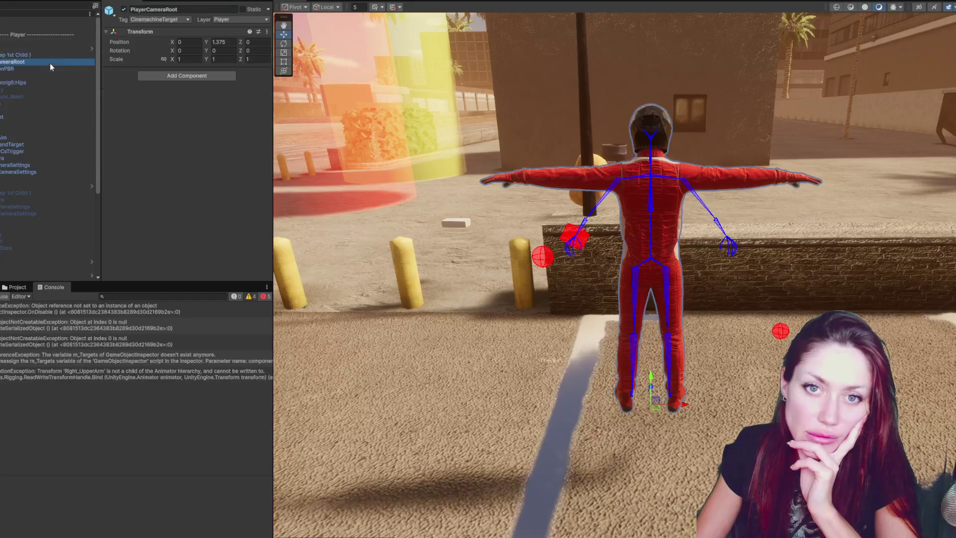
left_click(44, 91)
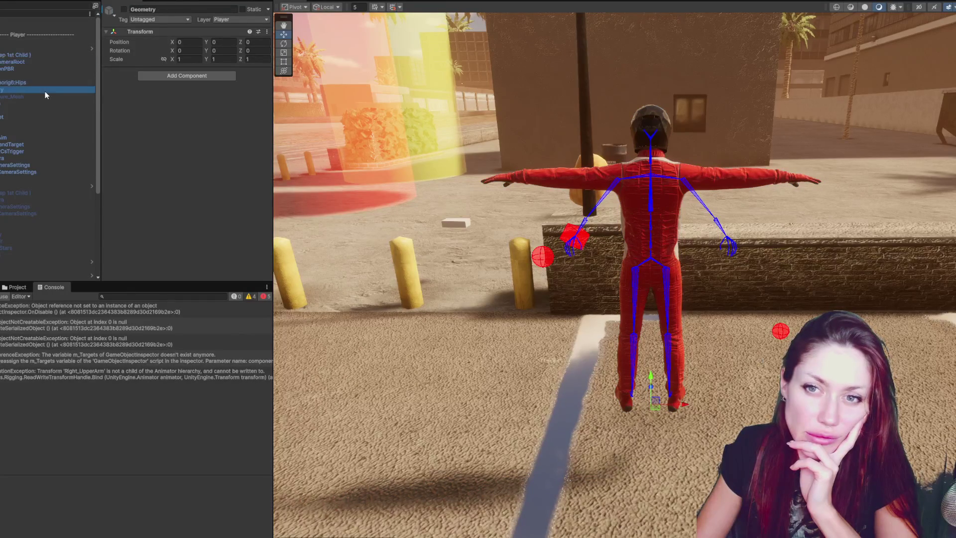
Inspect the Armature_Mesh skinned mesh, including its lighting settings
left_click(43, 96)
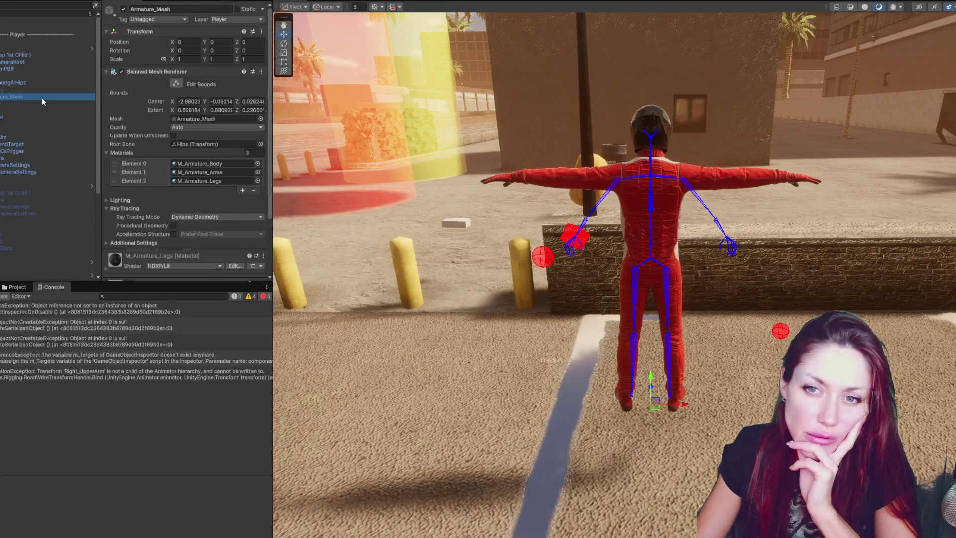
scroll(198, 170, "down", 3)
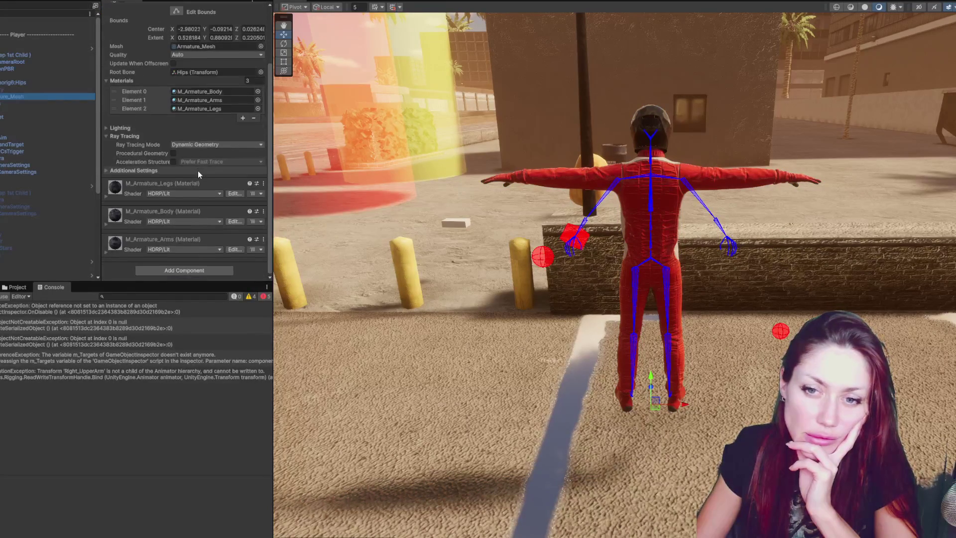
left_click(126, 125)
scroll(148, 86, "up", 3)
scroll(148, 83, "up", 2)
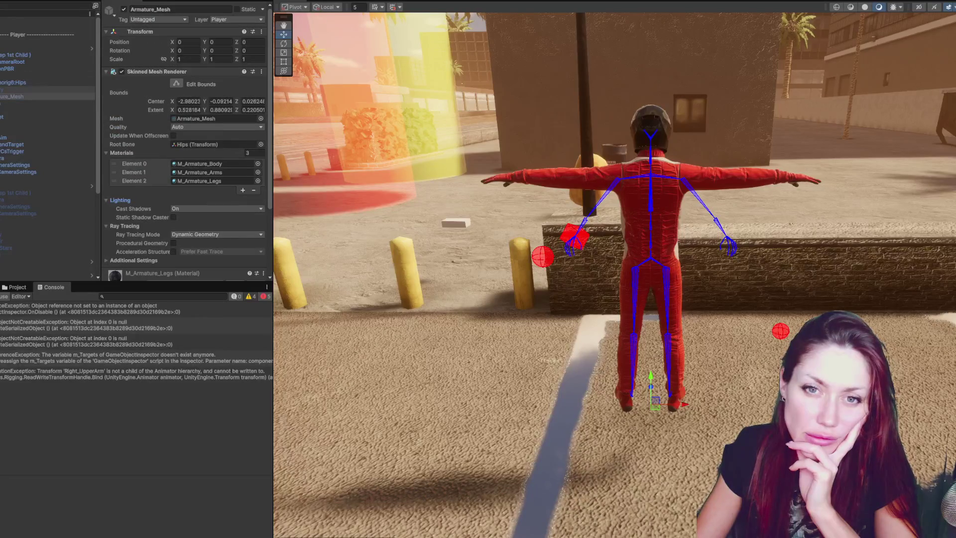
Review the Hips collider and rigidbody, then Left_UpperLeg and Right_UpperLeg's hinge joint to Hips
left_click(17, 103)
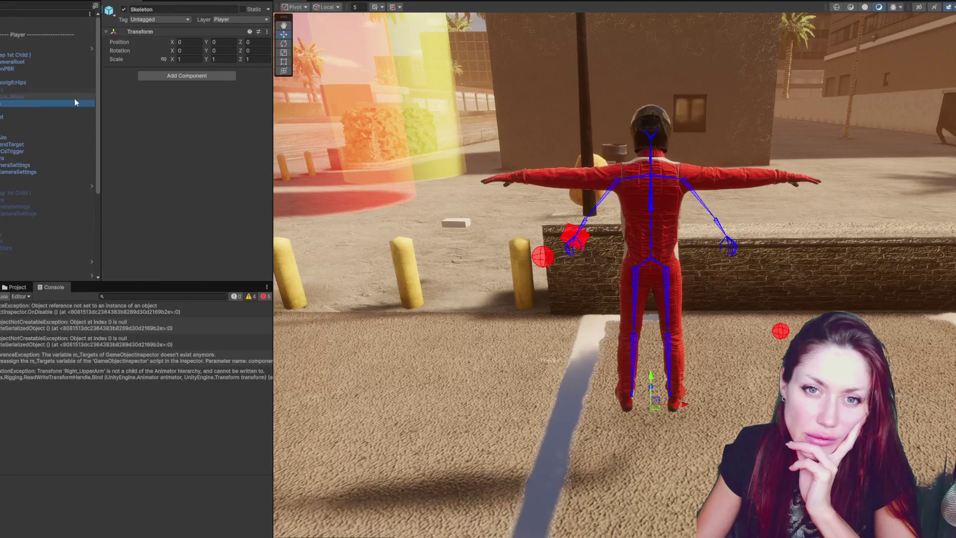
left_click(18, 110)
key("Right")
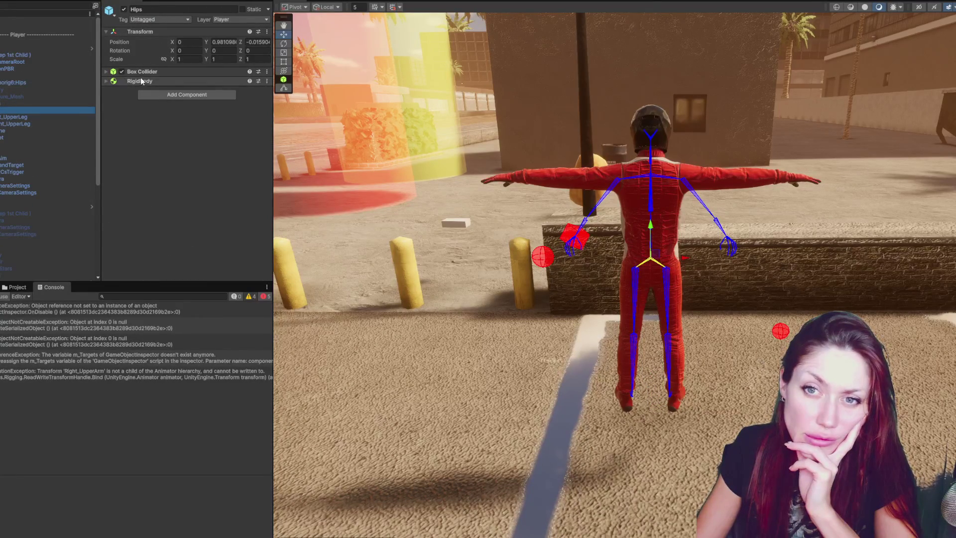
left_click(142, 82)
left_click(144, 82)
left_click(145, 83)
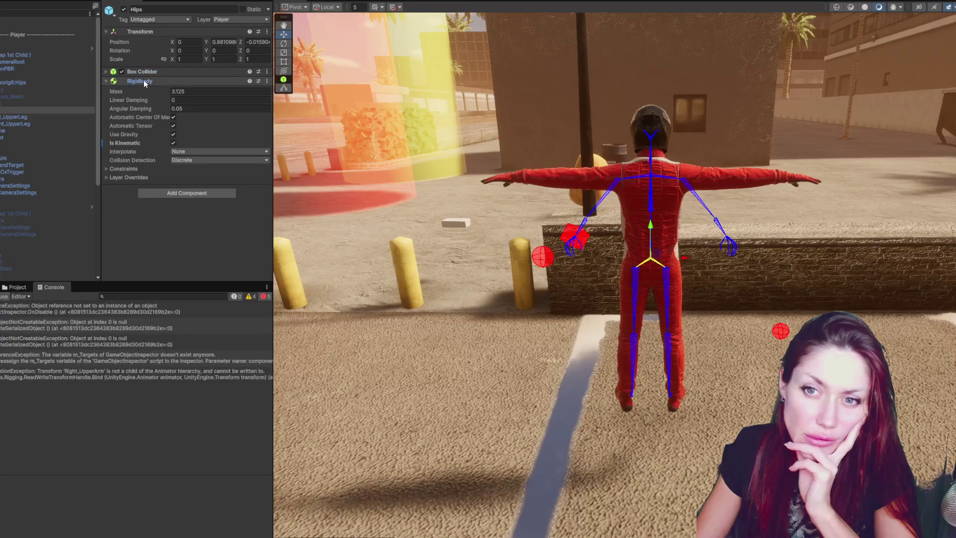
left_click(145, 83)
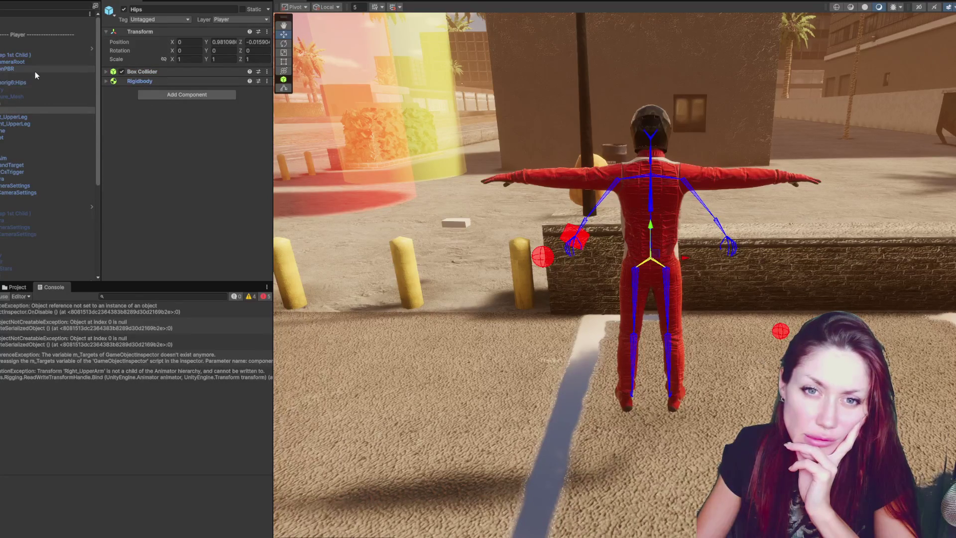
left_click(42, 110)
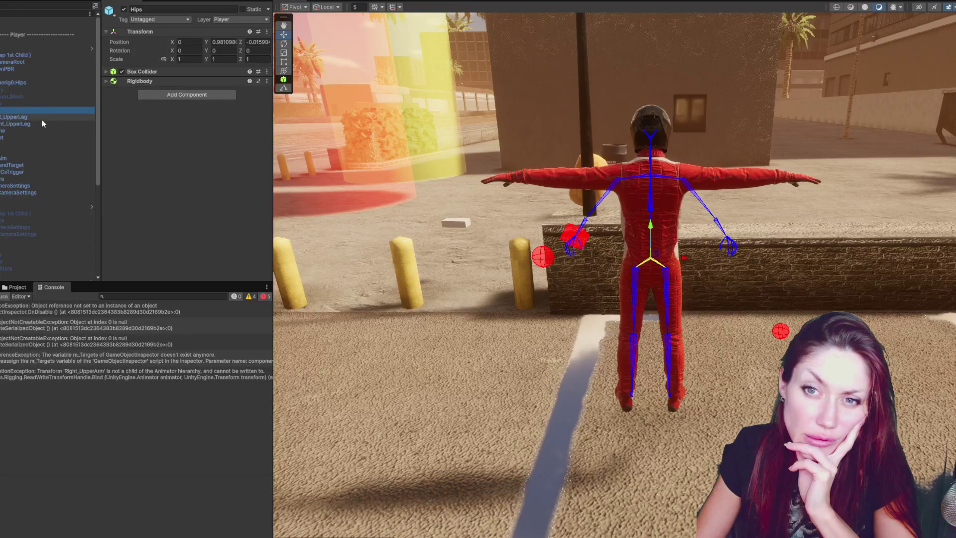
left_click(199, 82)
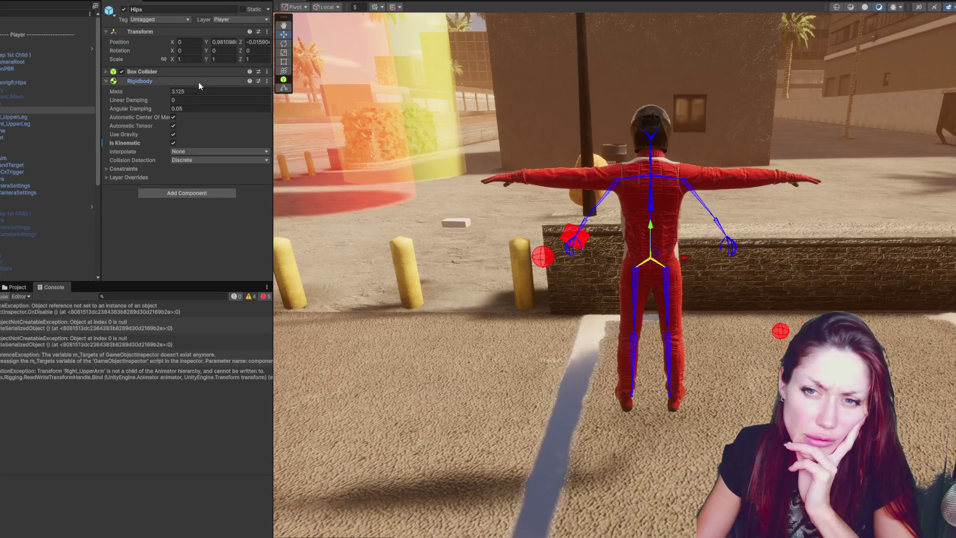
left_click(68, 117)
left_click(64, 124)
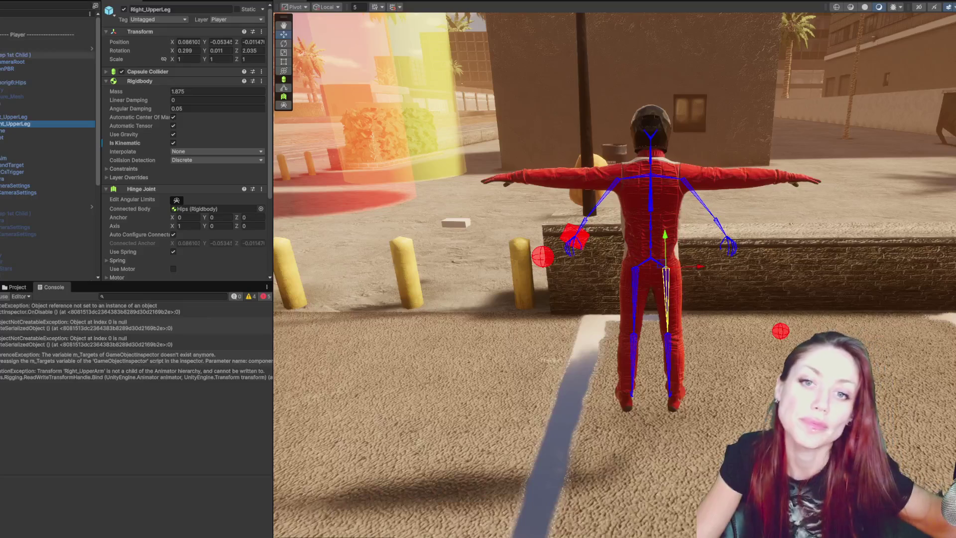
Collapse the joint and rigidbody panels, then inspect Skeleton, Rig 1 and the BodyAim constraint
left_click(223, 191)
left_click(167, 82)
left_click(20, 104)
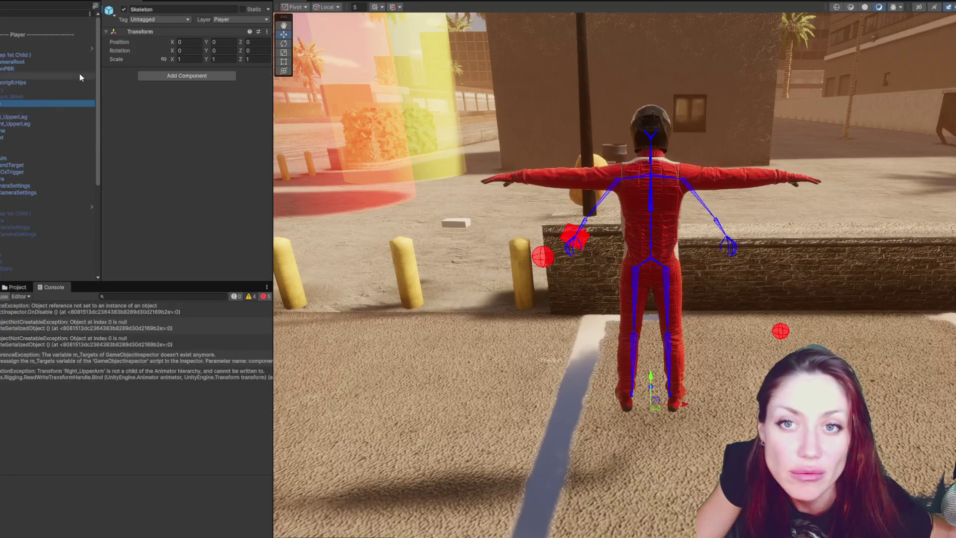
left_click(7, 145)
left_click(6, 158)
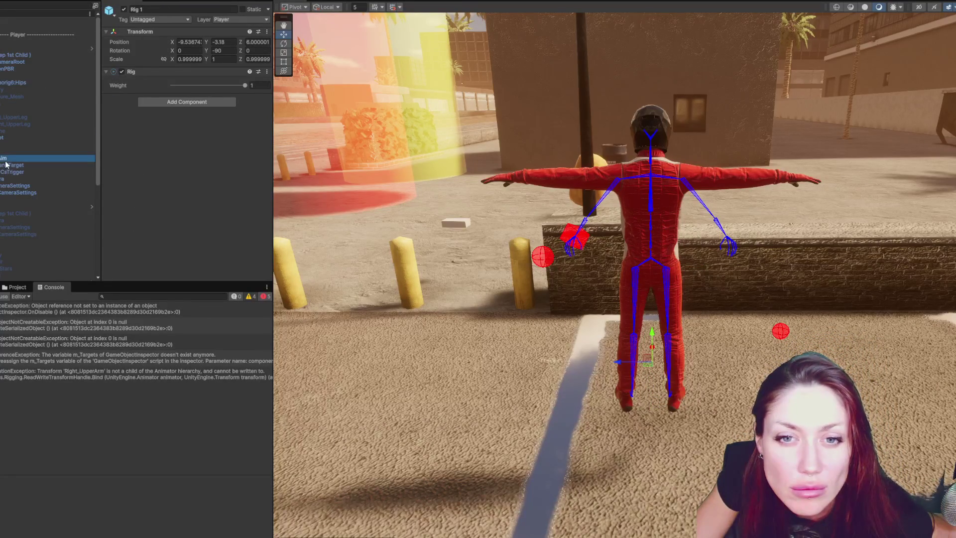
left_click(6, 145)
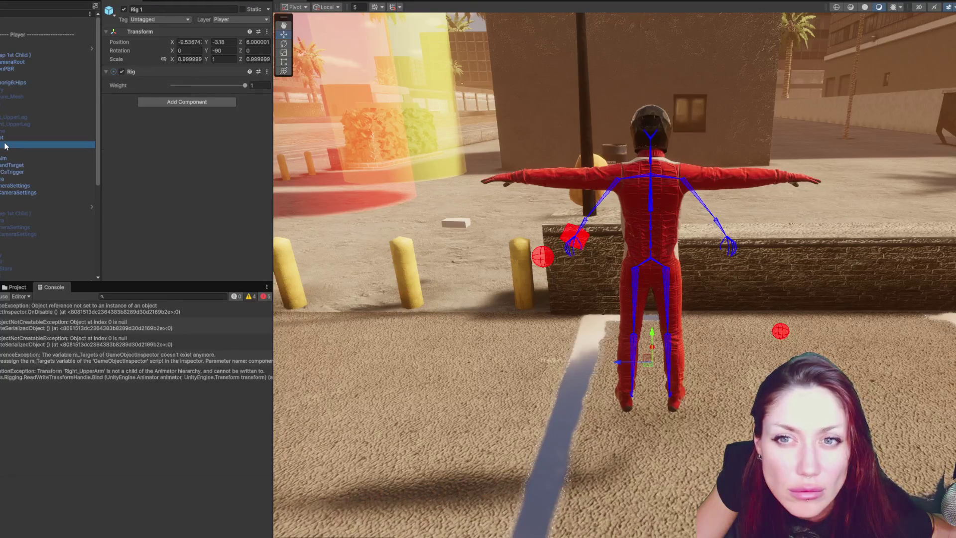
Inspect the Recoil, ScareNPCsTrigger and LeftHandTarget constraints, ending back on Rig 1
left_click(11, 152)
left_click(25, 172)
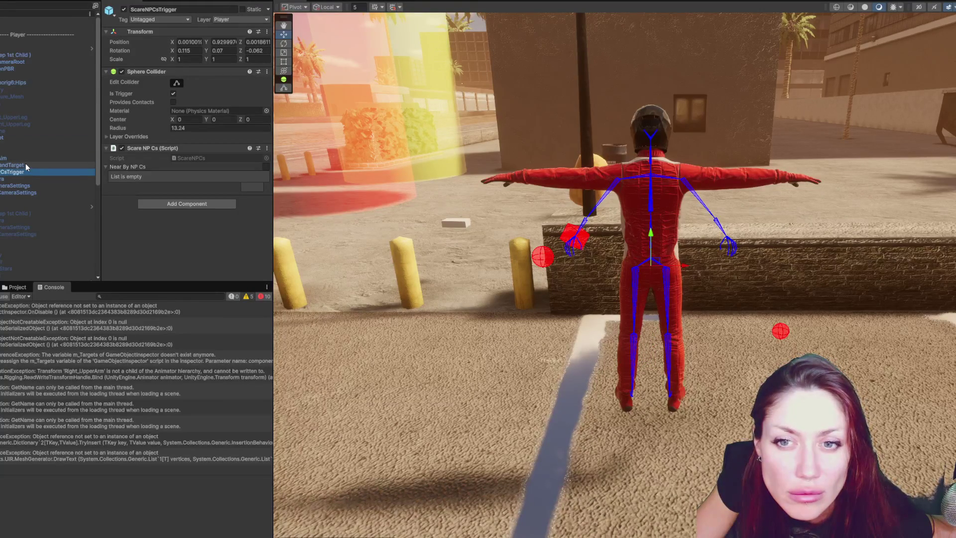
left_click(26, 164)
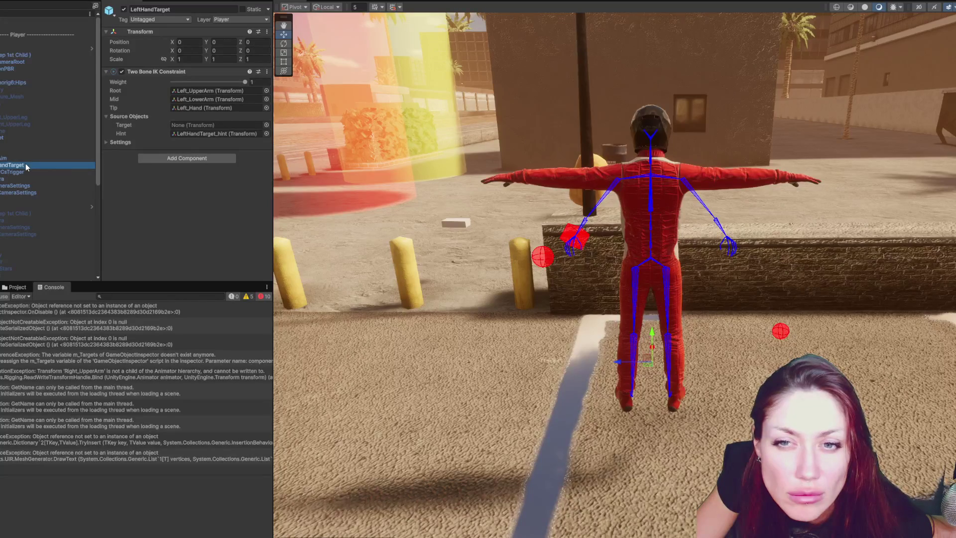
left_click(126, 142)
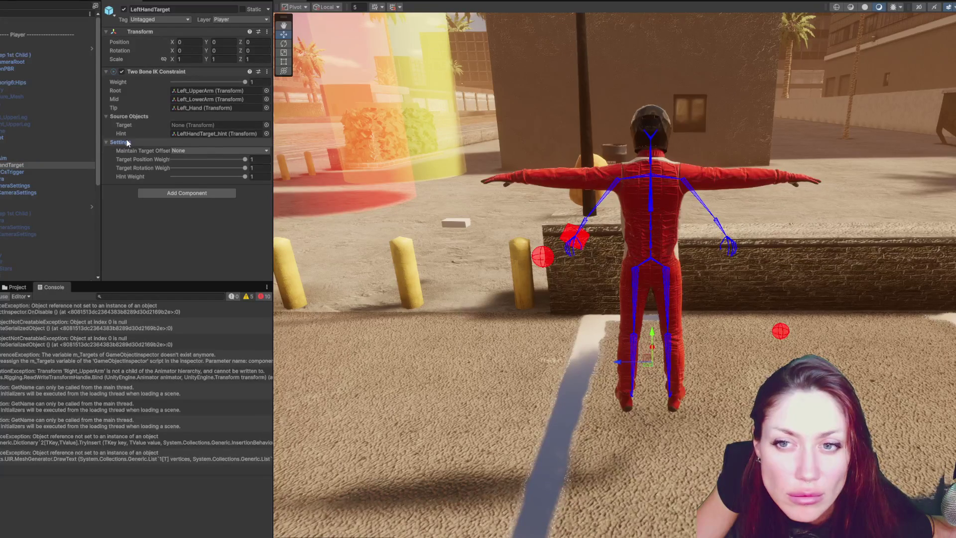
left_click(54, 159)
left_click(55, 152)
left_click(56, 144)
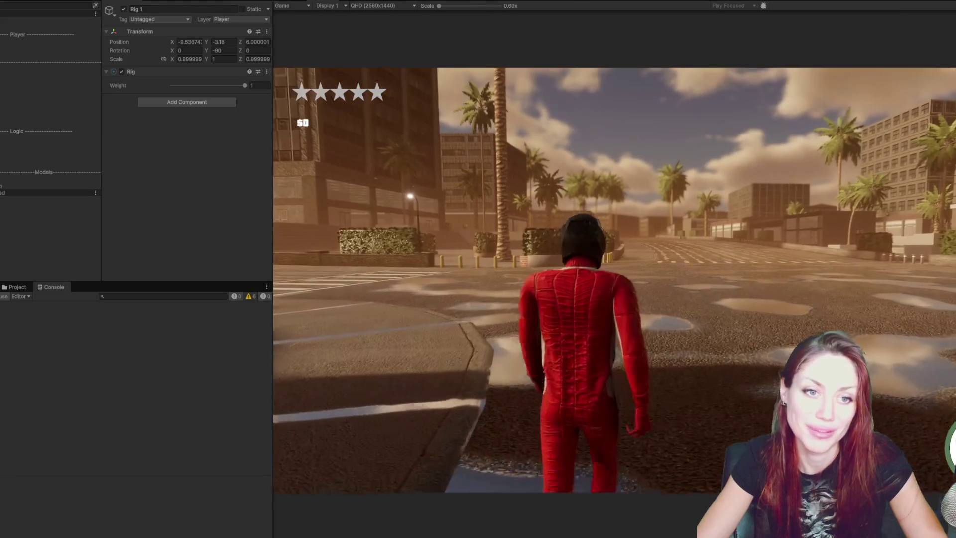
Run the red-suited character forward through the city with W, then stop the playtest with Ctrl+P
key("w")
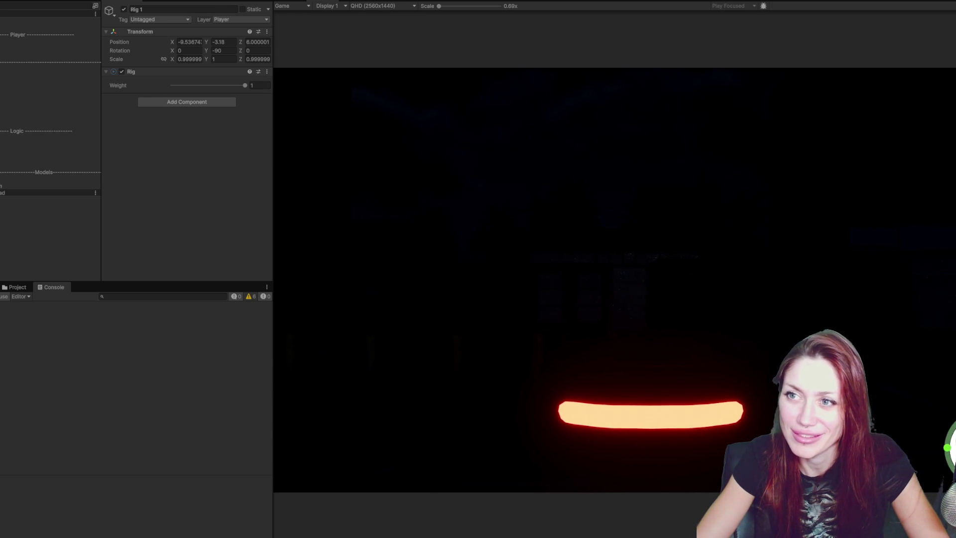
key("ctrl+p")
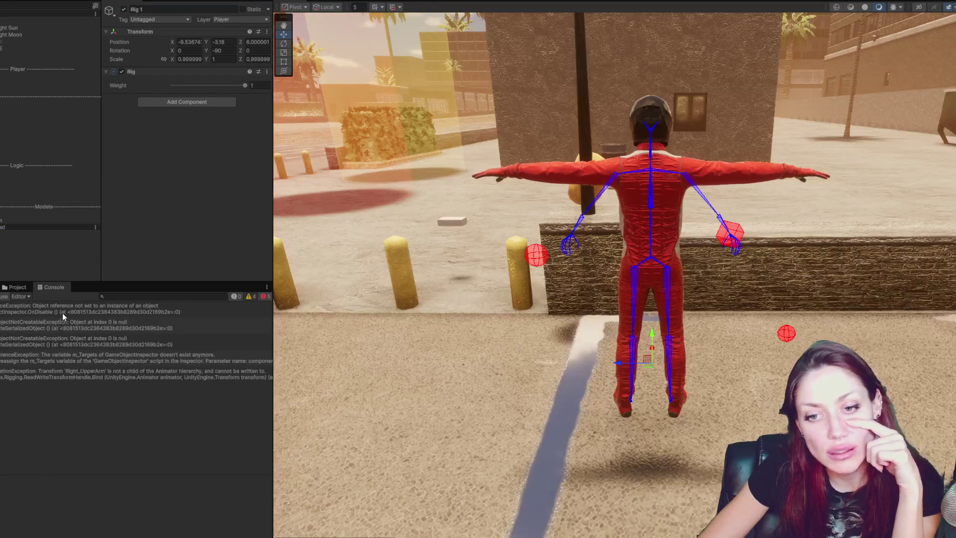
Step through the Console errors, including the Right_UpperArm and m_Targets errors
left_click(61, 313)
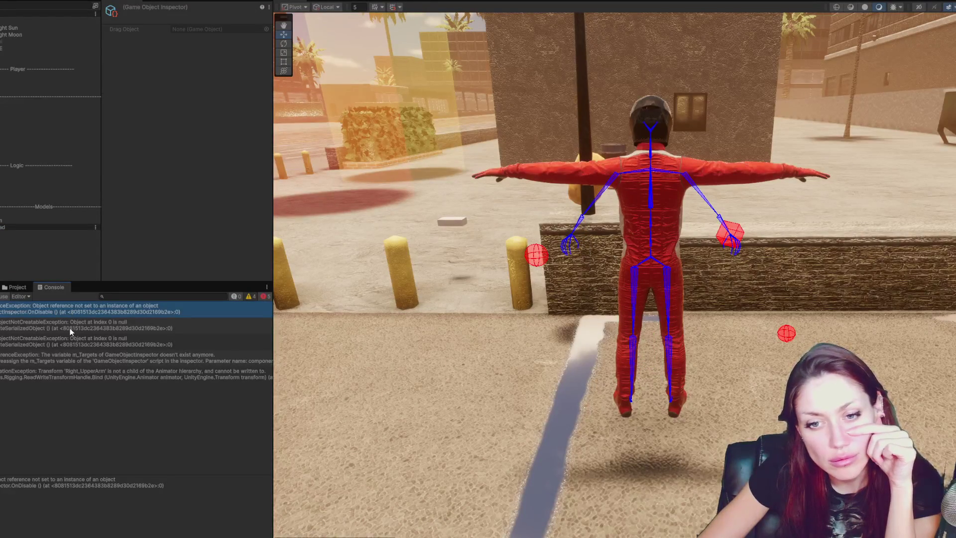
left_click(69, 329)
left_click(72, 341)
left_click(72, 356)
left_click(87, 378)
key("Up")
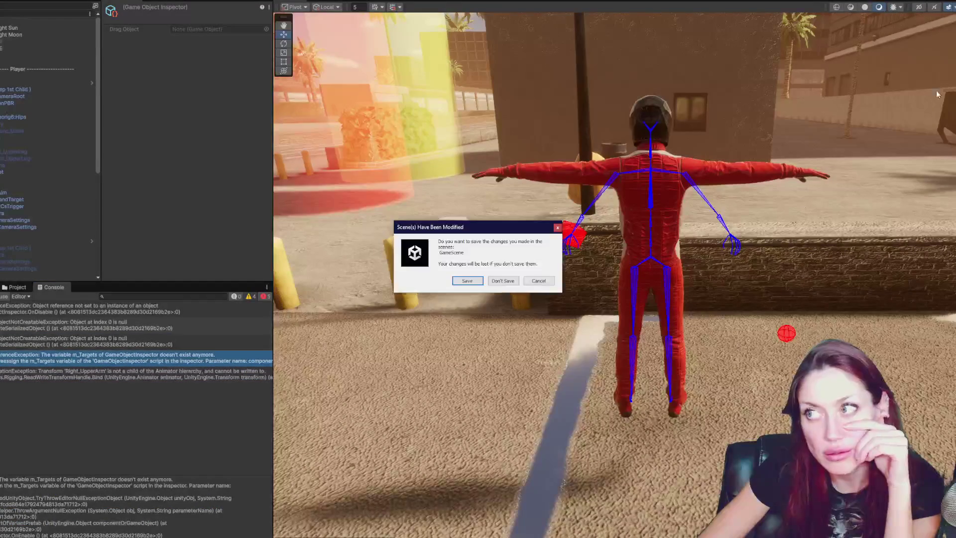
Save the modified scene when quitting Unity and dismiss Maya's unrecognized file type warning
left_click(467, 280)
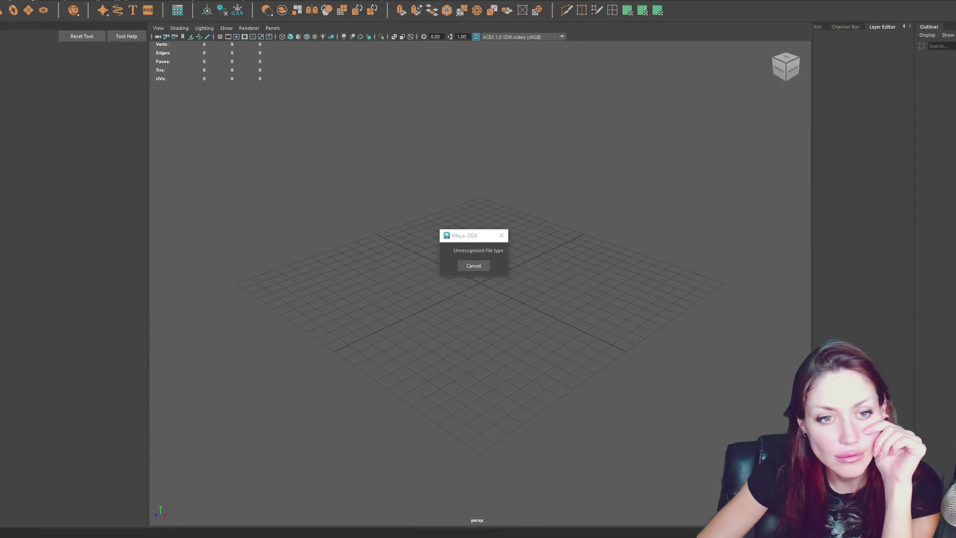
left_click(485, 263)
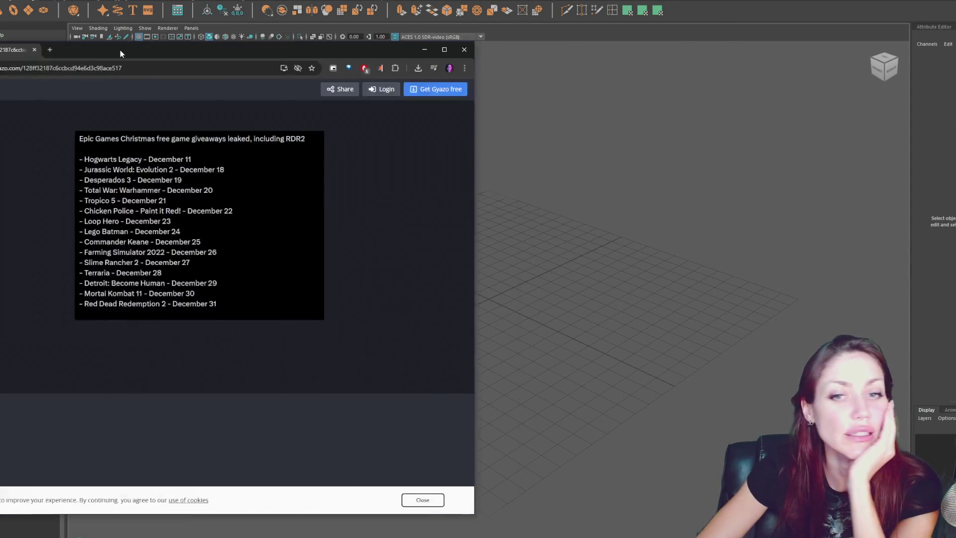
left_click_drag(121, 50, 371, 41)
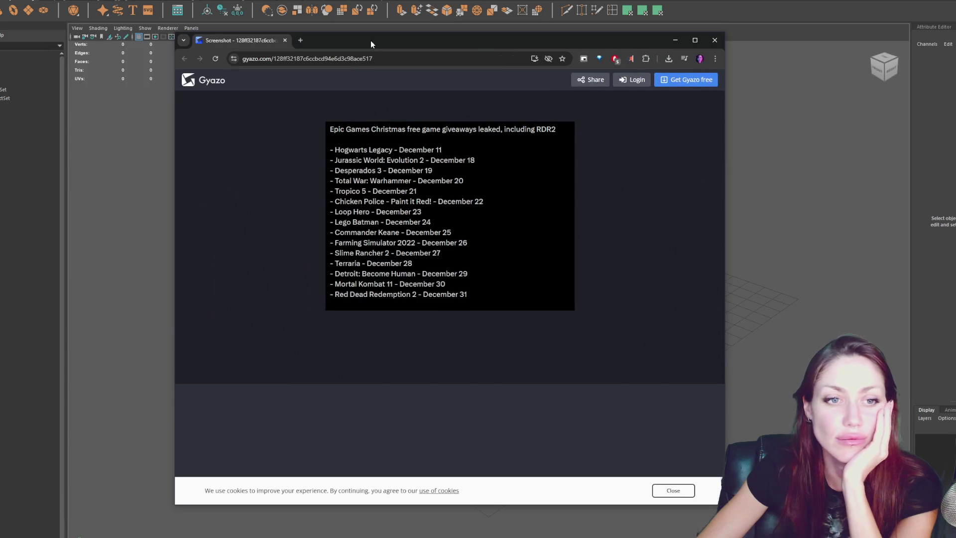
Center the Gyazo screenshot window, dismiss its cookie notice, then close the window
left_click_drag(341, 129, 540, 166)
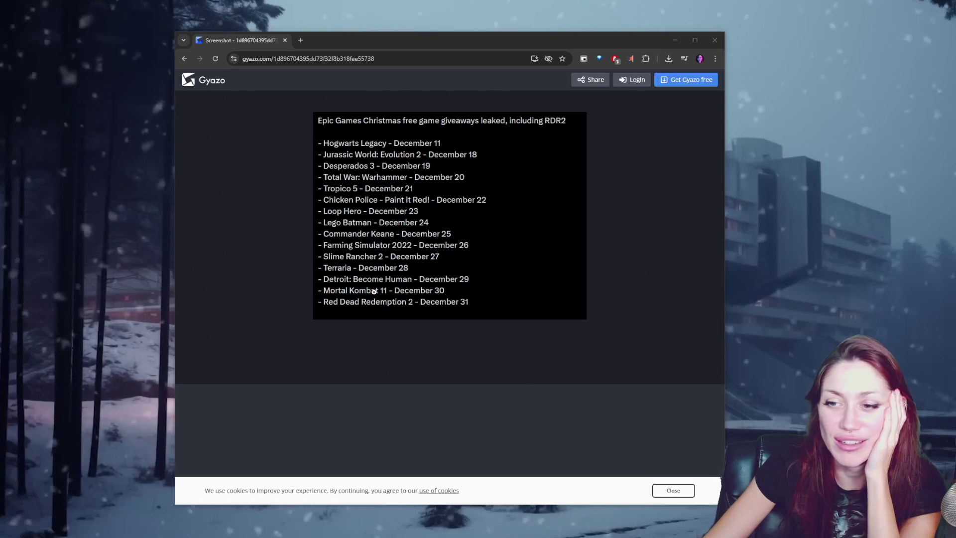
left_click(693, 494)
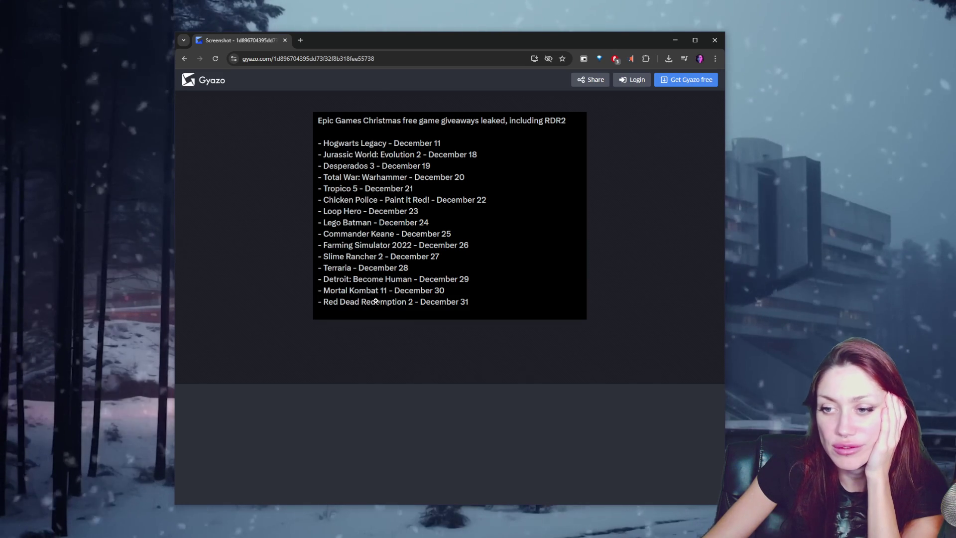
left_click(716, 35)
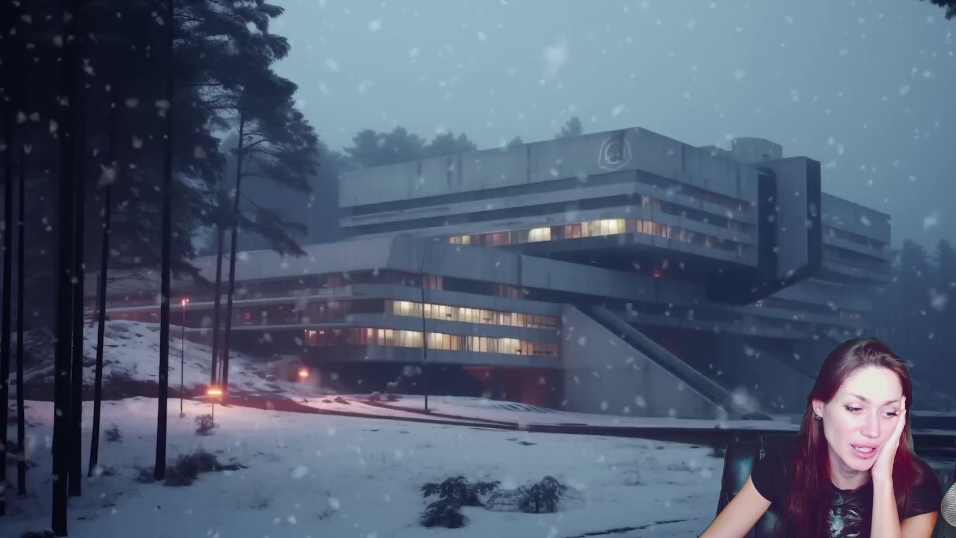
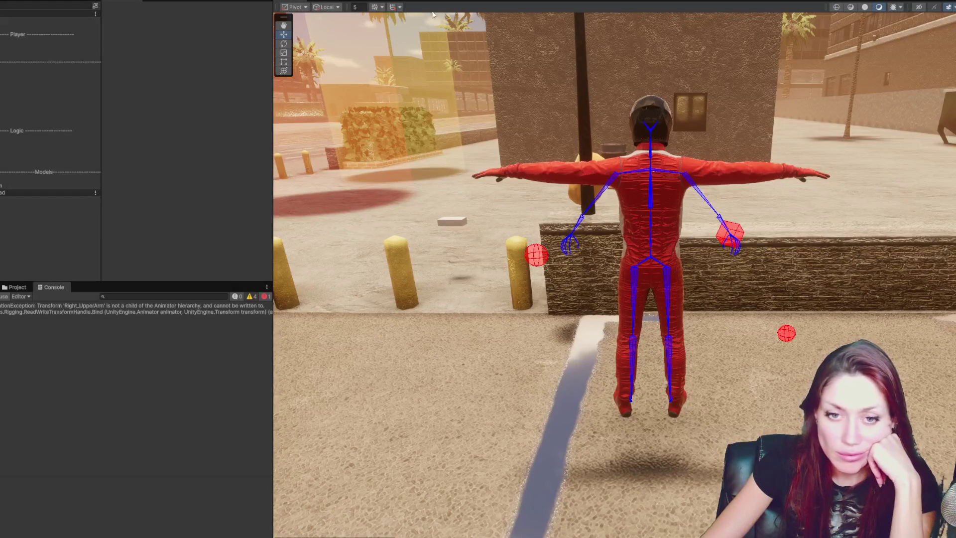
Inspect the Right_UpperArm bind error, widen the panels, and expand the Player's ragdoll bones down to Right_UpperLeg
left_click(34, 306)
left_click_drag(274, 332, 347, 336)
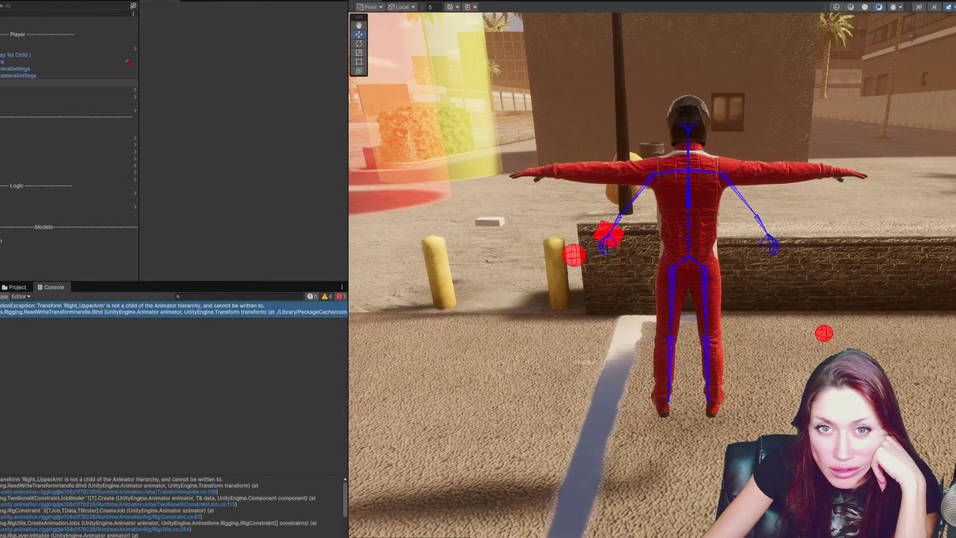
left_click(4, 55)
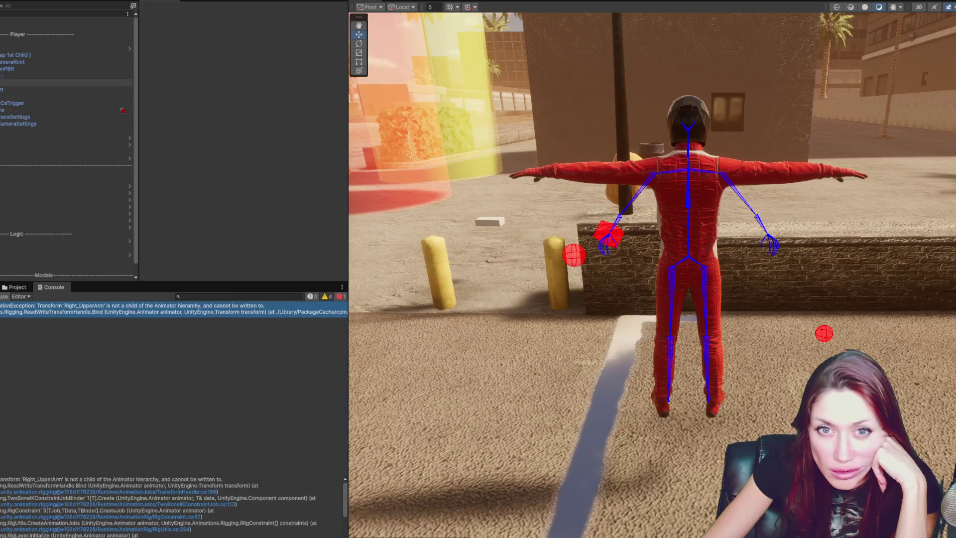
key("Right")
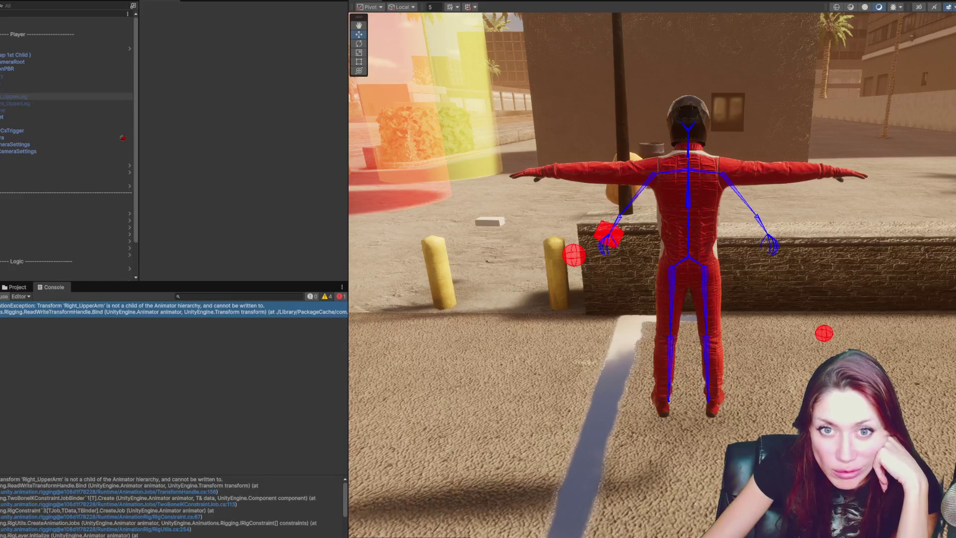
key("Down")
key("Right")
key("Right")
key("Right")
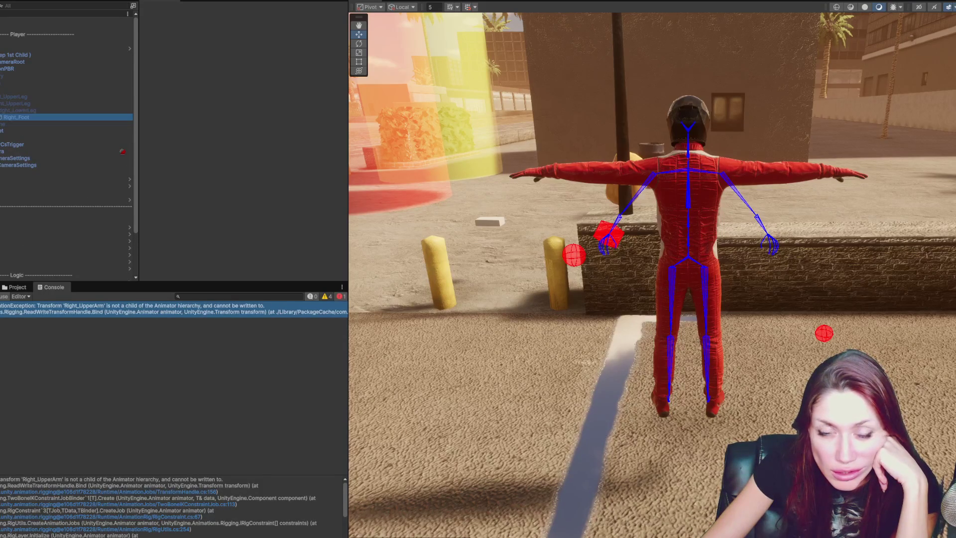
key("Up")
key("Up")
Show Right_UpperLeg's components and expand the ragdoll's right arm chain down to Right_Hand's fingers
key("f")
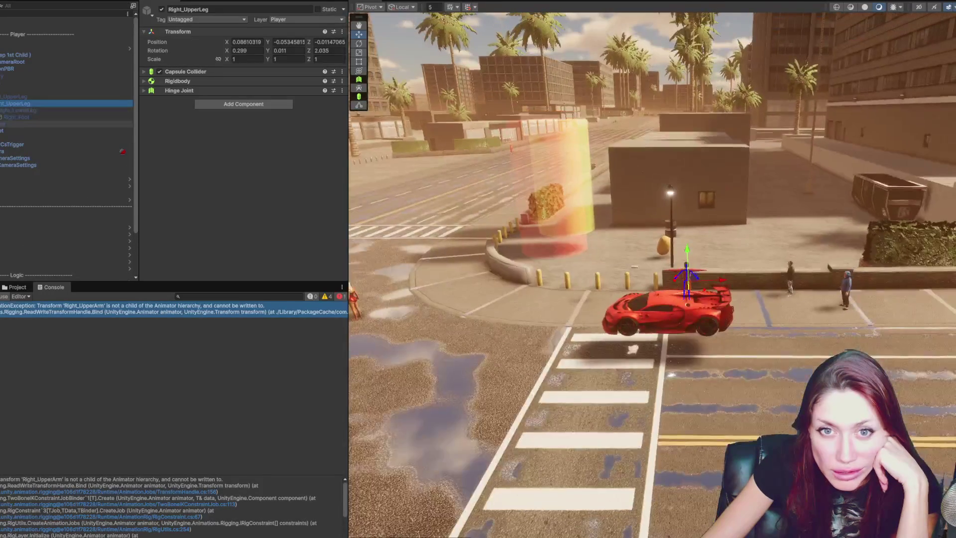
left_click(1, 130)
left_click(0, 137)
left_click(1, 159)
left_click(4, 165)
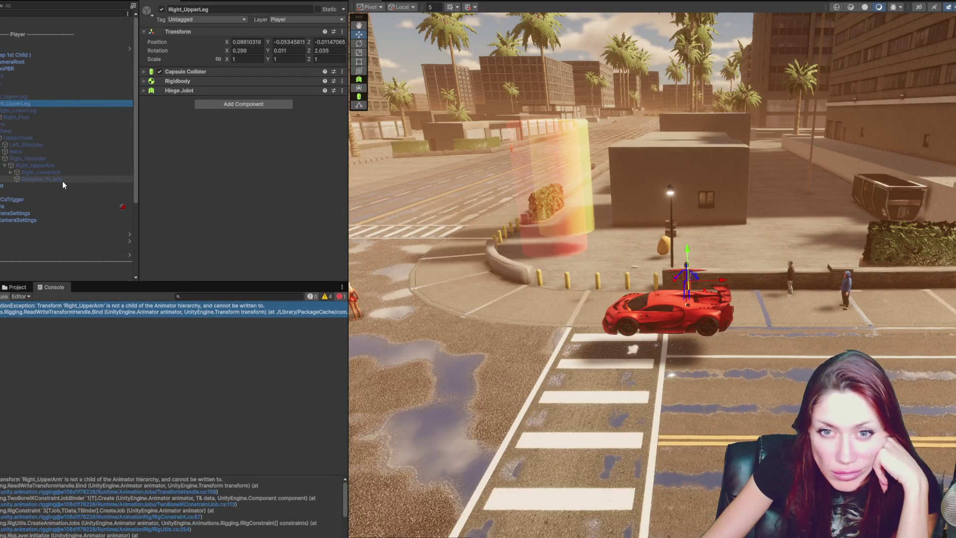
left_click(55, 173)
left_click(10, 172)
left_click(17, 179)
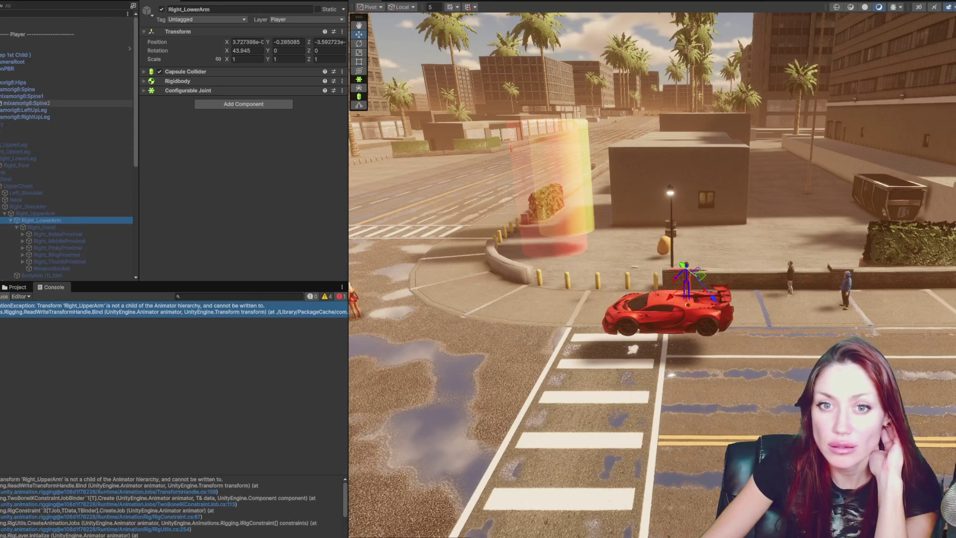
Expand the mixamorig6 right arm bones and drag WeaponSocket onto mixamorig6:RightHand, triggering the prefab warning
left_click(27, 103)
left_click(1, 103)
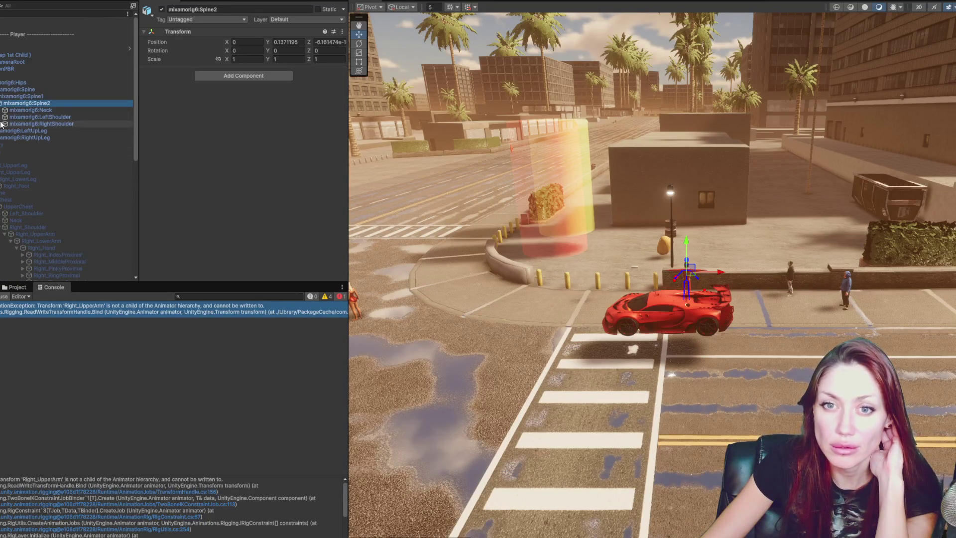
left_click(4, 123)
left_click(5, 130)
left_click(11, 138)
left_click(50, 145)
left_click(17, 145)
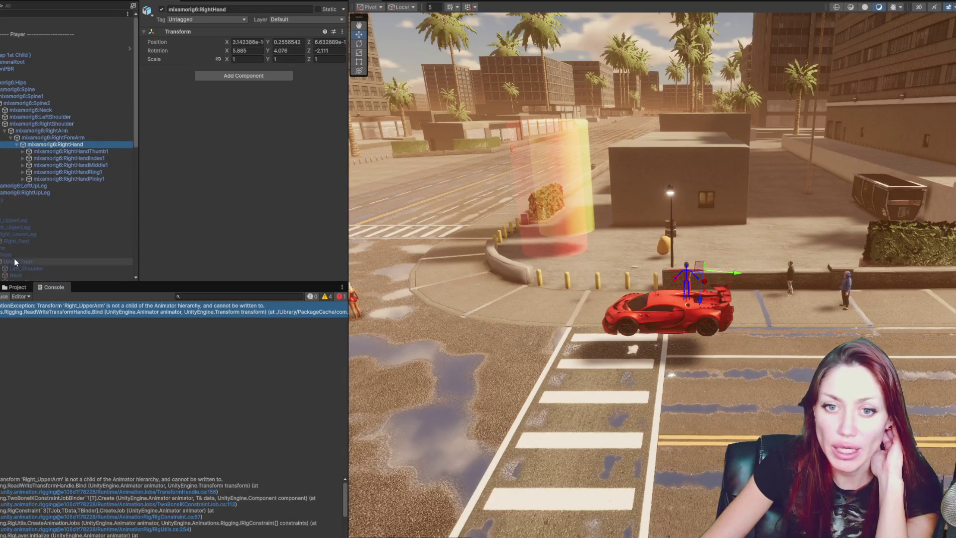
scroll(51, 225, "down", 2)
scroll(43, 219, "down", 8)
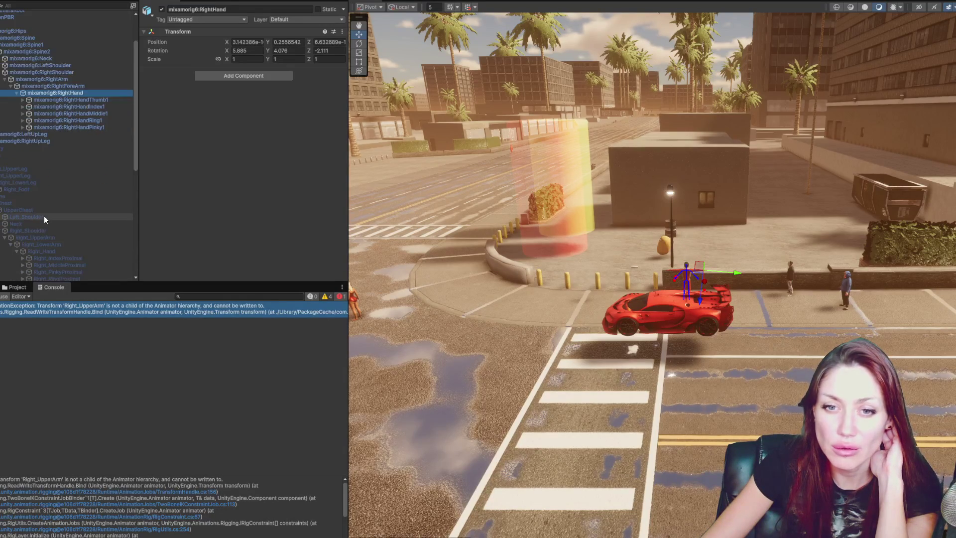
mouse_move(47, 216)
left_mouse_down()
mouse_move(60, 15)
mouse_move(69, 59)
left_mouse_up()
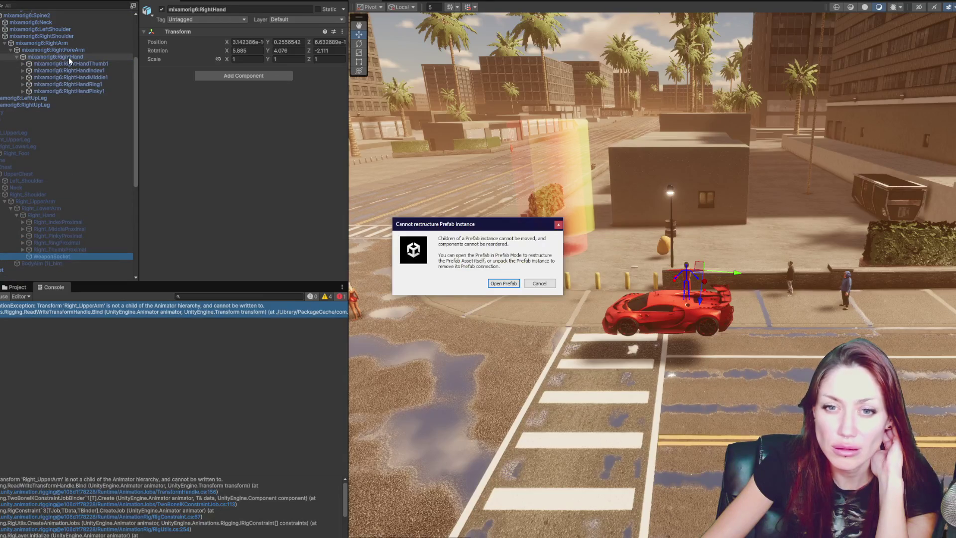
Dismiss the prefab warning, duplicate WeaponSocket and parent the copy to RightHandPinky1
left_click(540, 283)
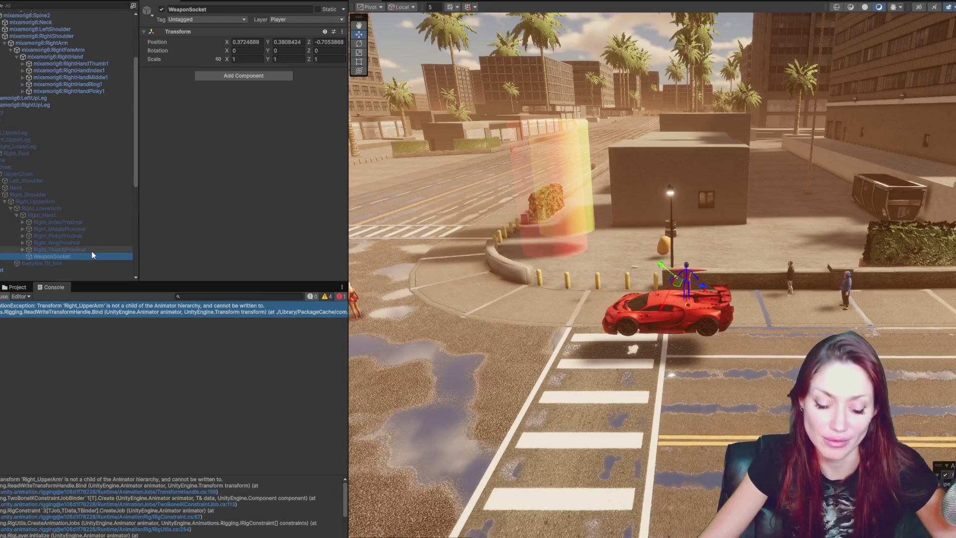
key("ctrl+d")
left_click_drag(75, 263, 113, 91)
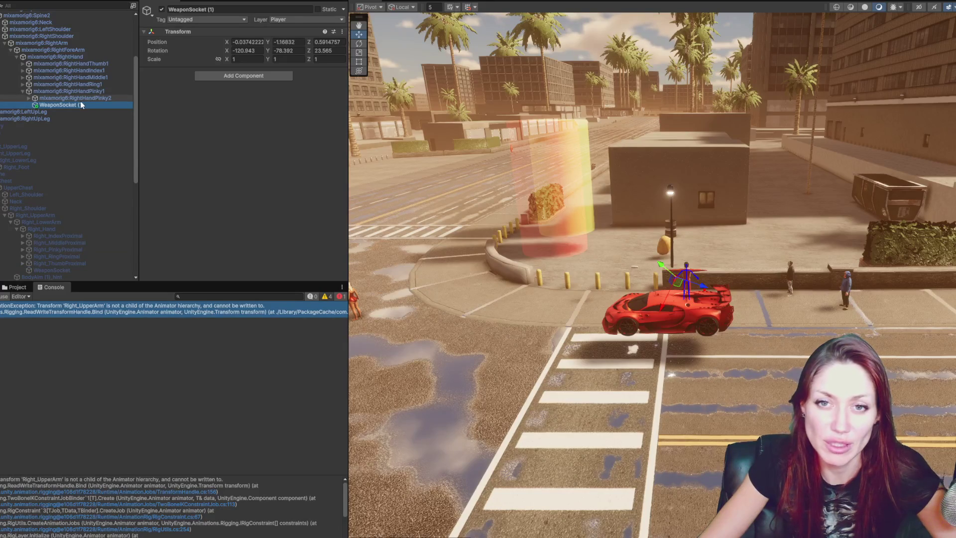
key("ctrl+z")
left_click_drag(76, 269, 75, 91)
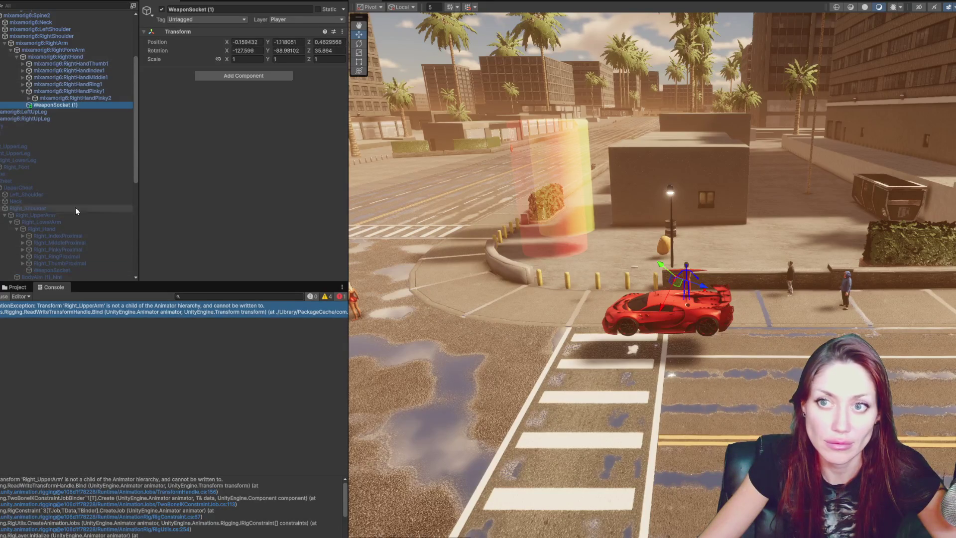
Duplicate BodyAim (1)_hint and parent the copy under mixamorig6:RightArm
scroll(77, 211, "down", 2)
left_click(73, 222)
key("ctrl+d")
mouse_move(63, 235)
left_mouse_down()
mouse_move(66, 81)
mouse_move(60, 234)
left_mouse_up()
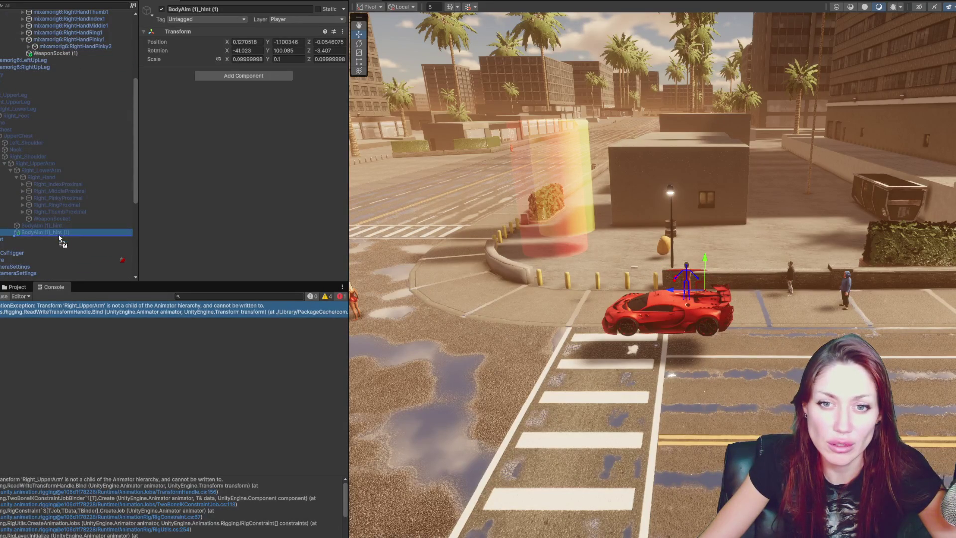
left_click(16, 178)
left_click(16, 177)
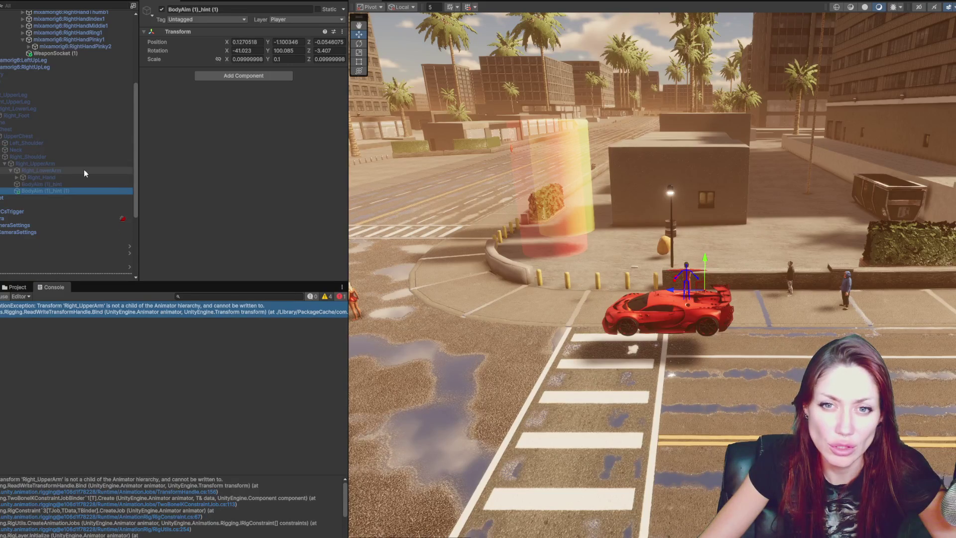
scroll(85, 169, "up", 5)
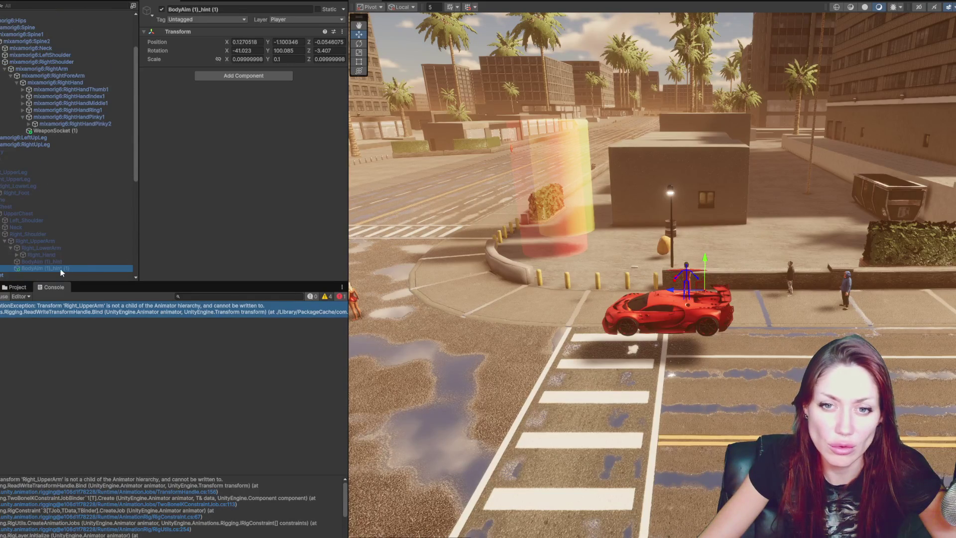
left_click(10, 249)
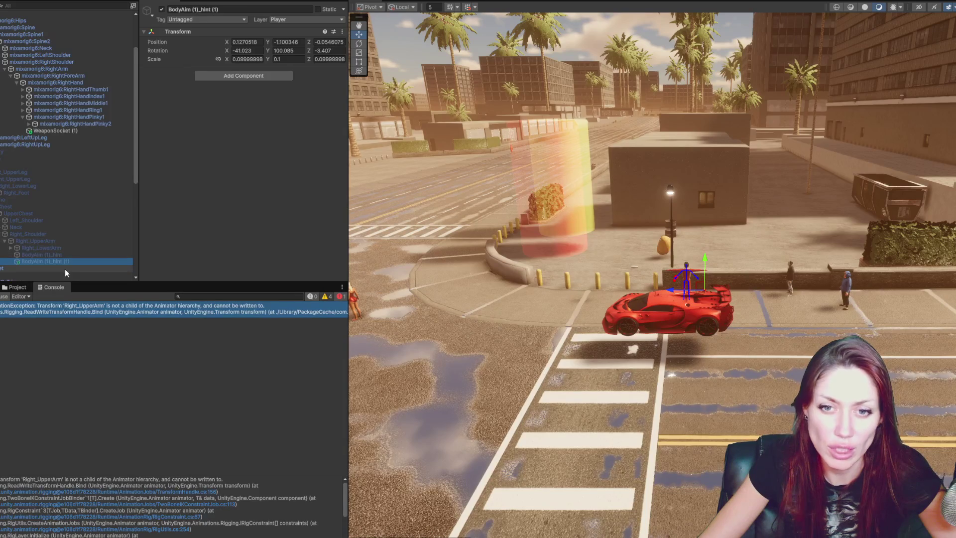
mouse_move(64, 263)
left_mouse_down()
mouse_move(102, 110)
mouse_move(103, 66)
left_mouse_up()
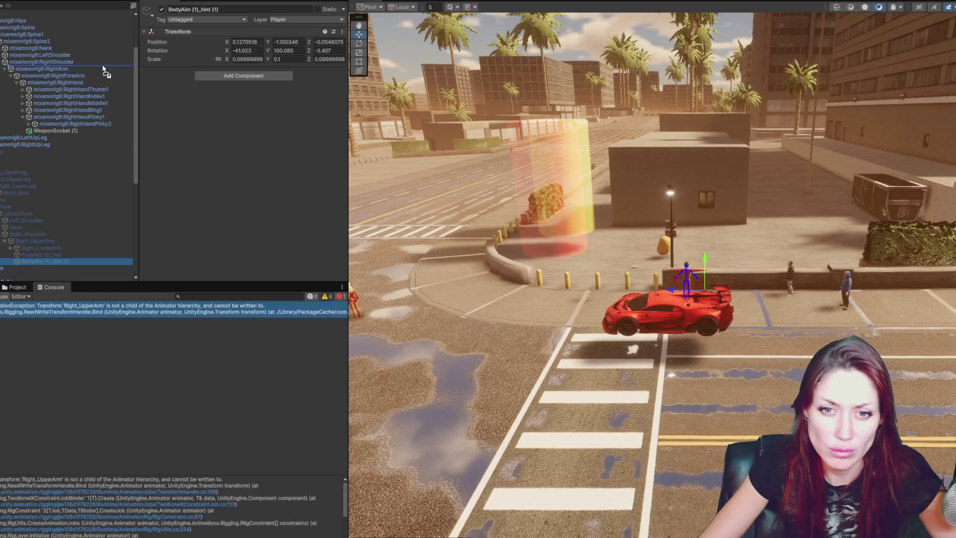
left_click_drag(103, 69, 100, 69)
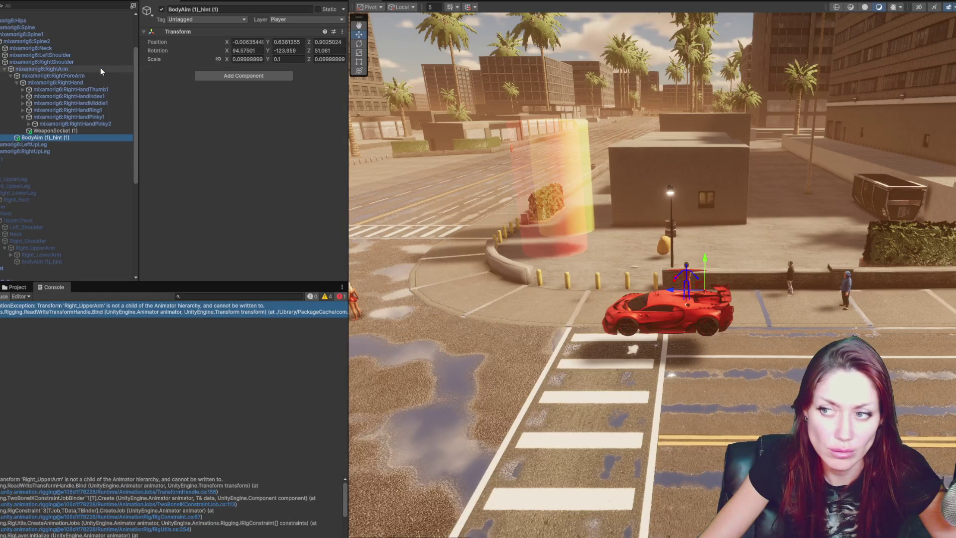
Frame the BodyAim hint, then deactivate the NPC and toggle the Skeleton object's active state
key("f")
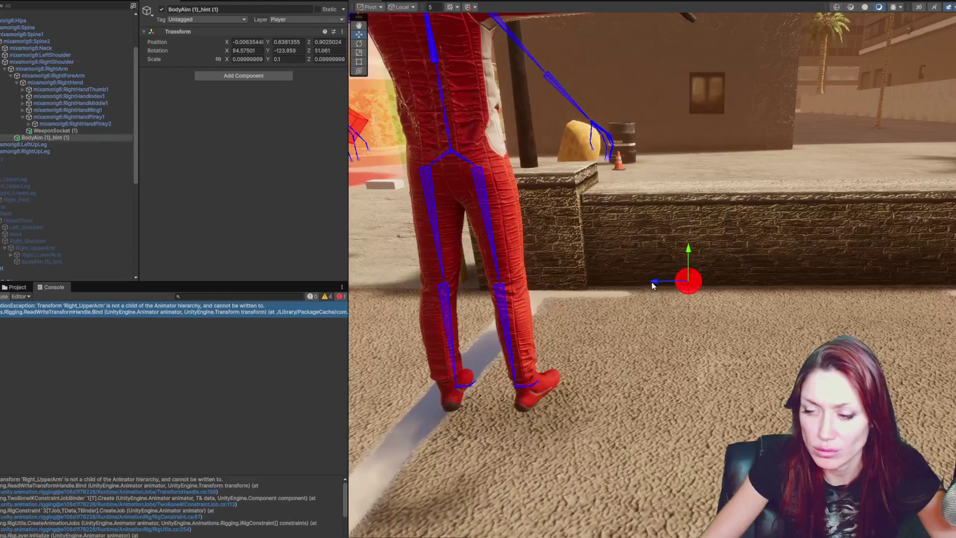
scroll(58, 106, "up", 3)
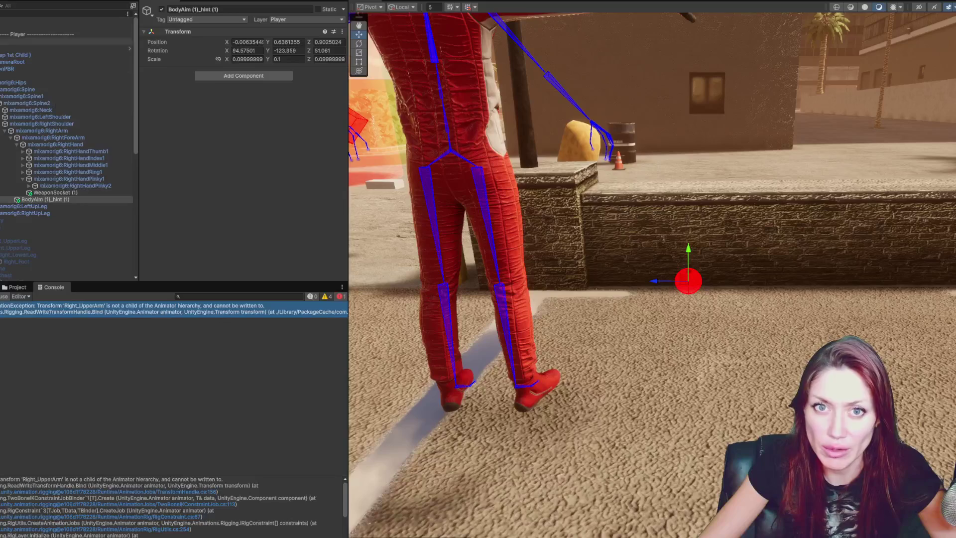
left_click(50, 48)
key("alt+shift+a")
left_click(4, 224)
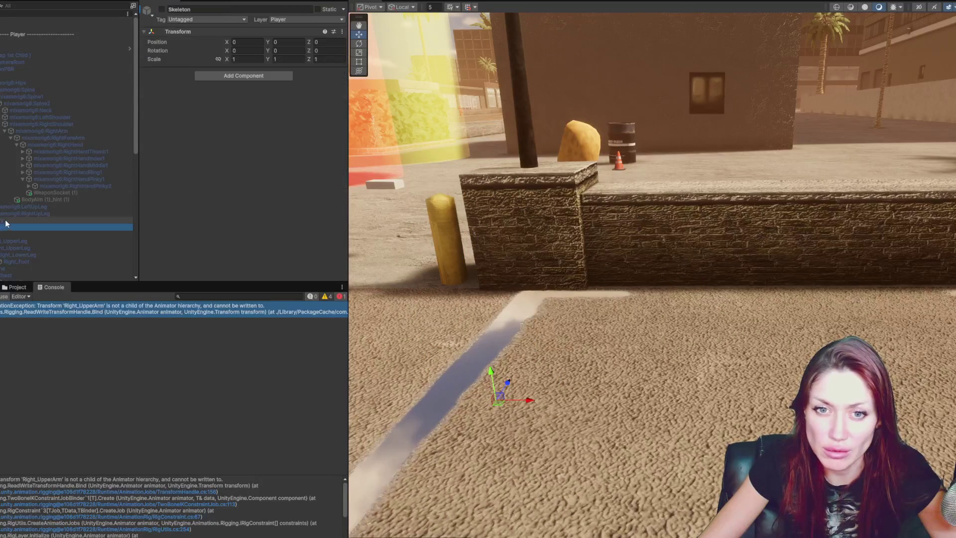
left_click(161, 9)
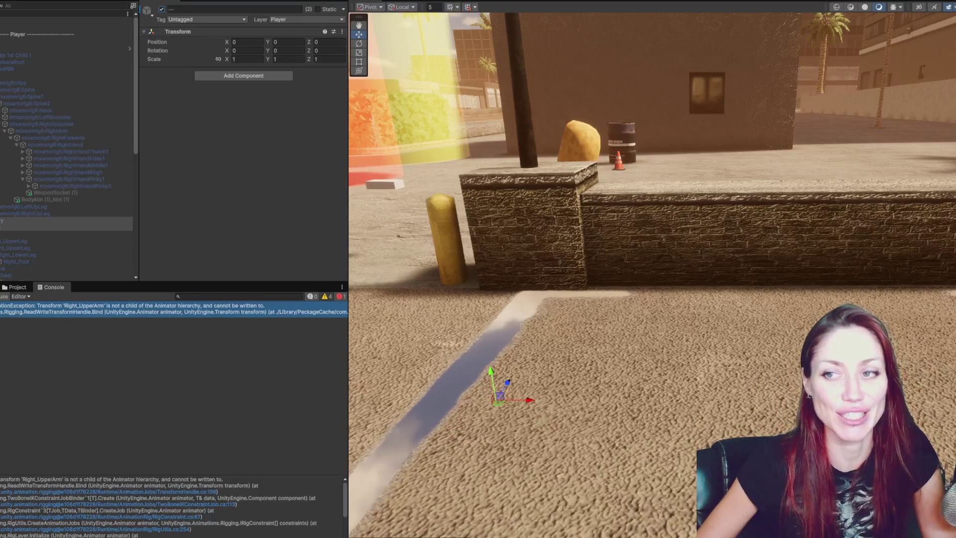
Reselect the NPC and switch it back on in the Inspector
left_click(104, 227)
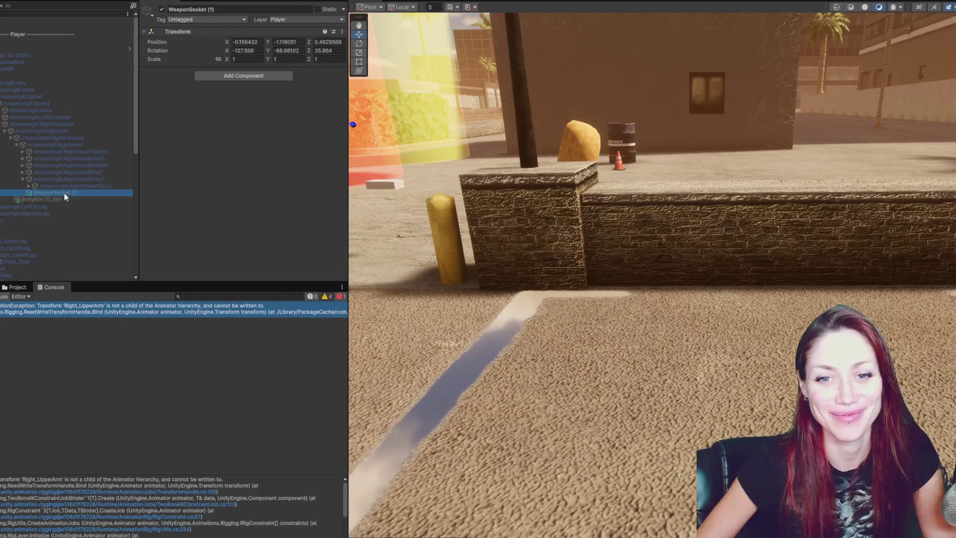
left_click(24, 47)
left_click(160, 9)
left_click(161, 10)
scroll(40, 98, "down", 5)
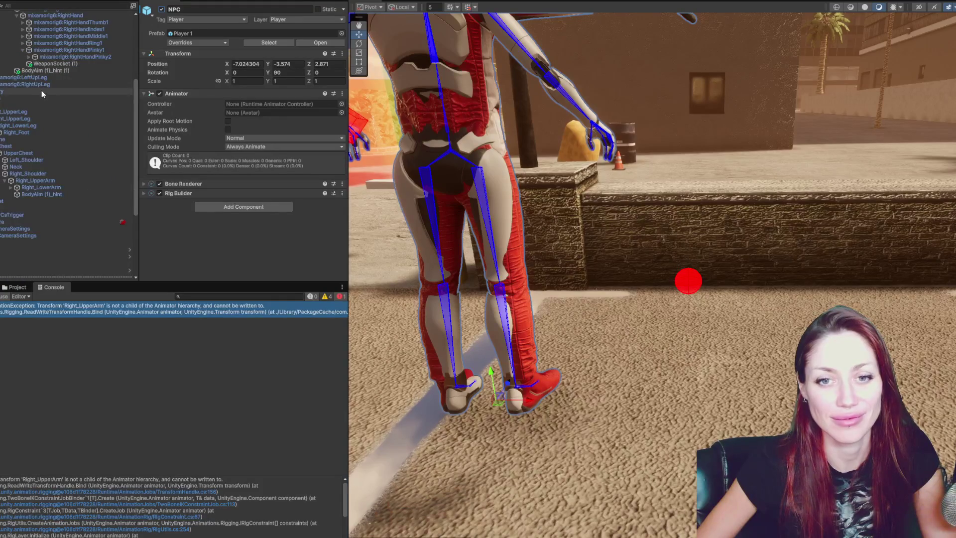
Hide the red Ch20_nonPBR outfit mesh
left_click(56, 188)
scroll(56, 149, "up", 4)
left_click(57, 57)
left_click(57, 44)
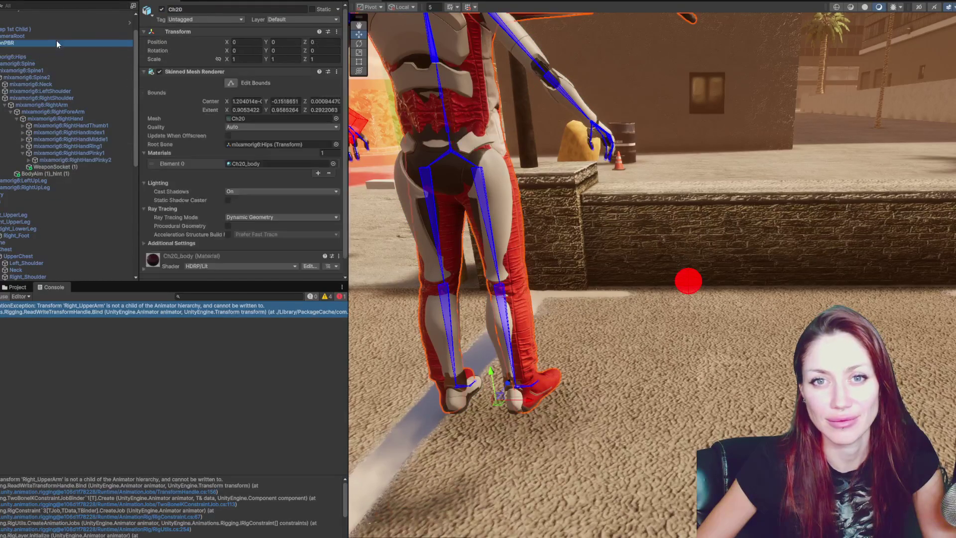
left_click(162, 9)
scroll(45, 176, "down", 2)
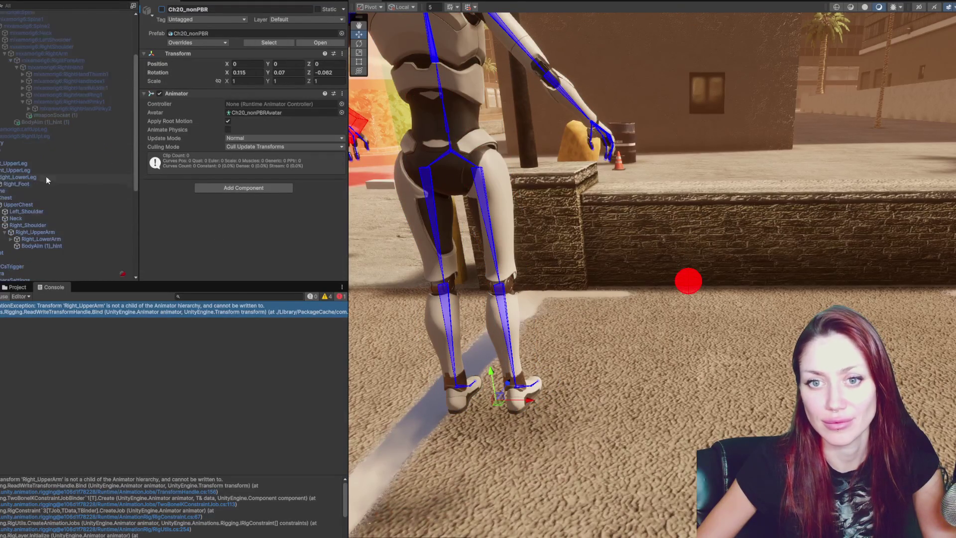
Expand Right_LowerArm and Right_Hand, select WeaponSocket and orbit around the character
left_click(56, 239)
left_click(60, 246)
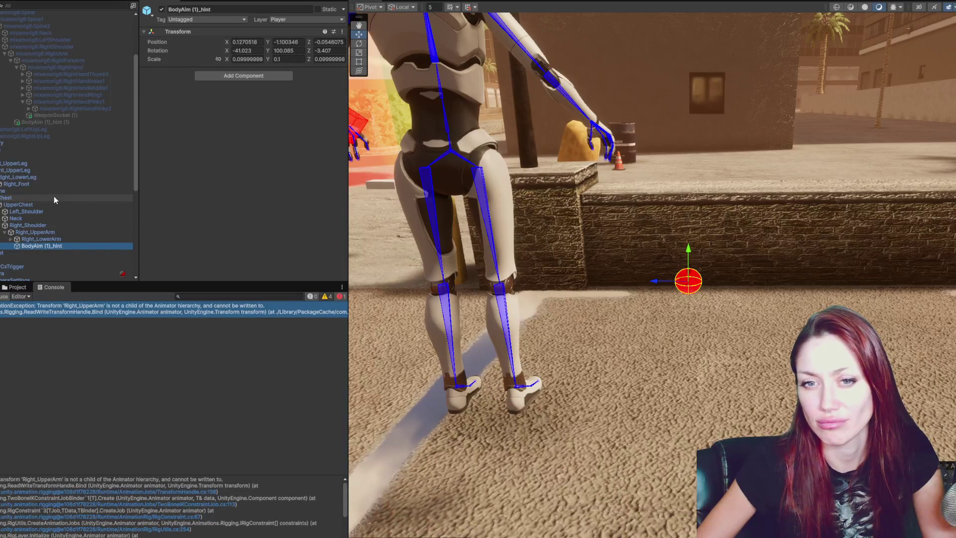
left_click(10, 239)
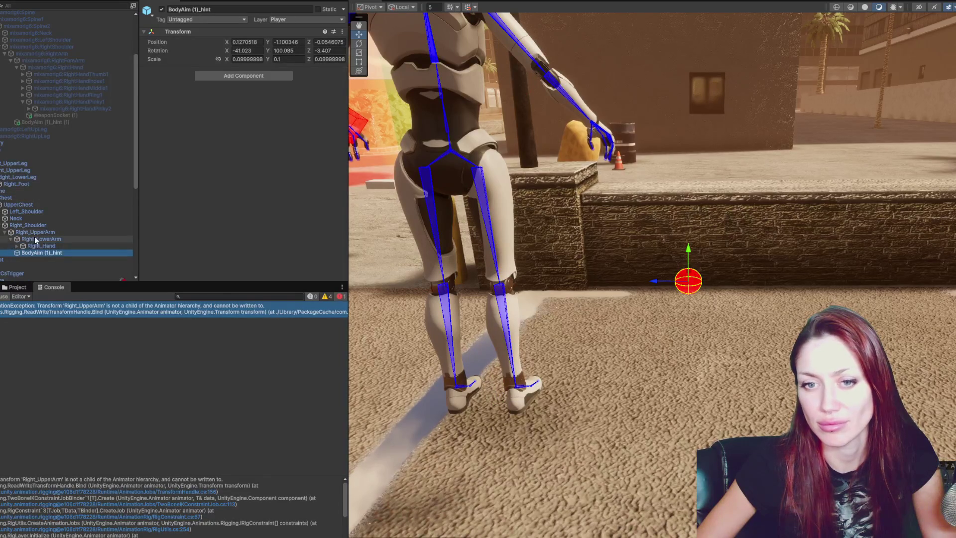
scroll(13, 242, "down", 1)
left_click(17, 220)
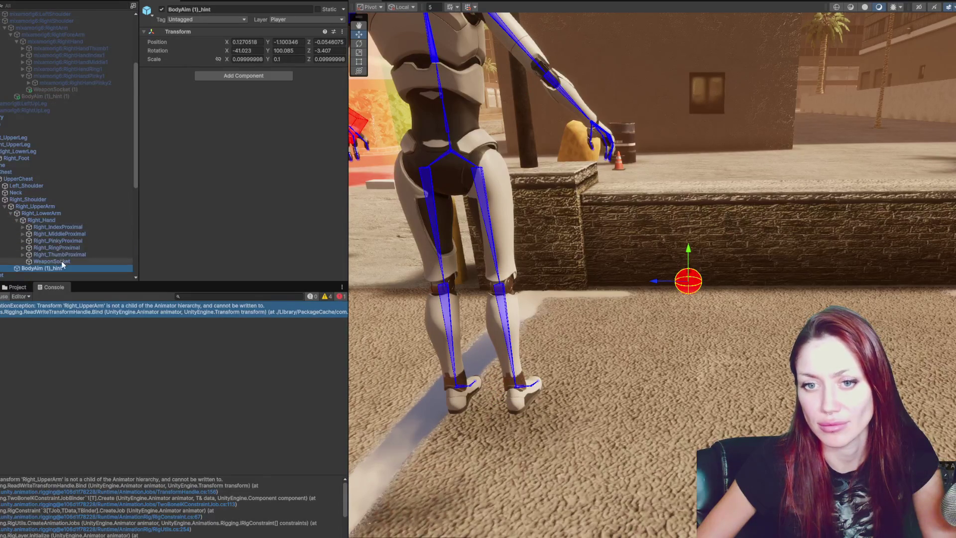
left_click(62, 262)
mouse_move(581, 252)
left_mouse_down()
mouse_move(681, 267)
mouse_move(627, 267)
left_mouse_up()
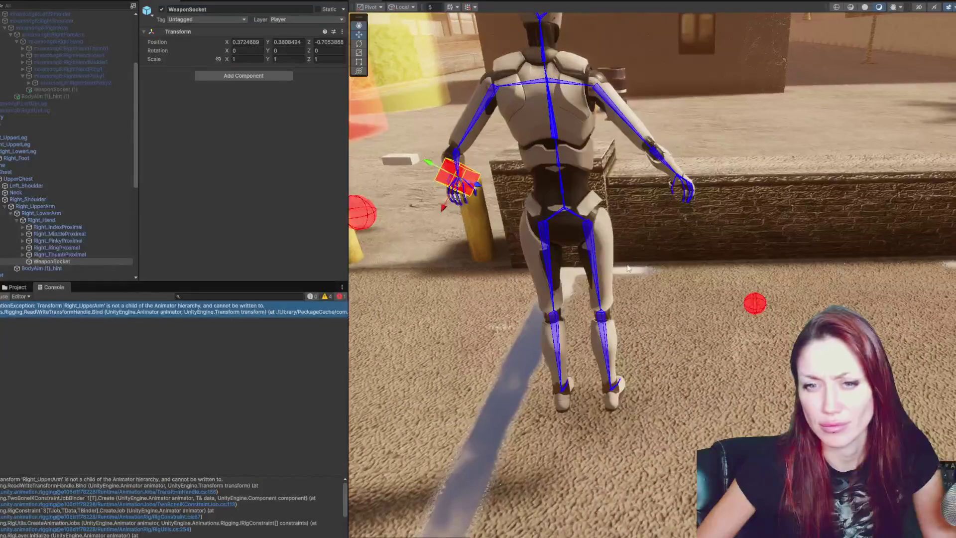
left_click_drag(558, 189, 637, 162)
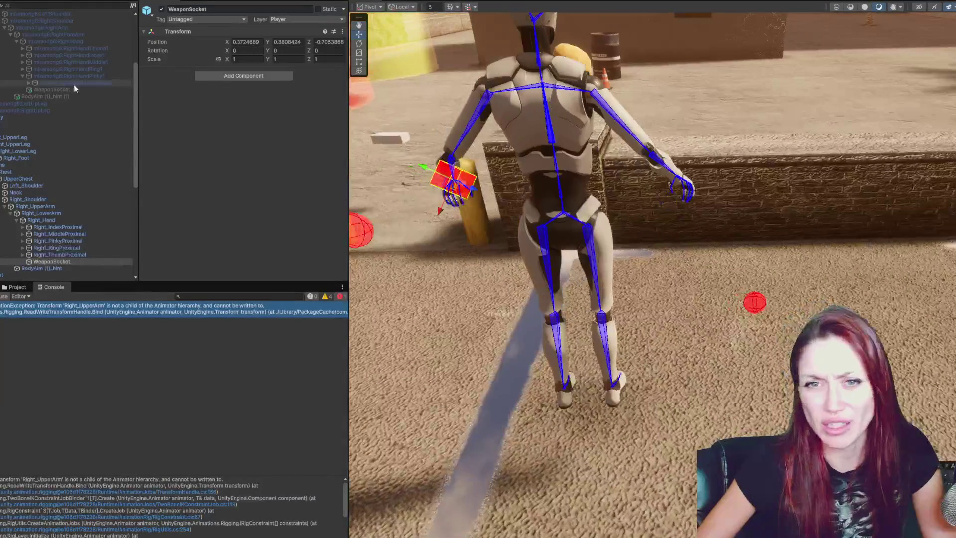
Disable the old character body so only the bones and WeaponSocket remain
left_click(68, 118)
left_click(161, 9)
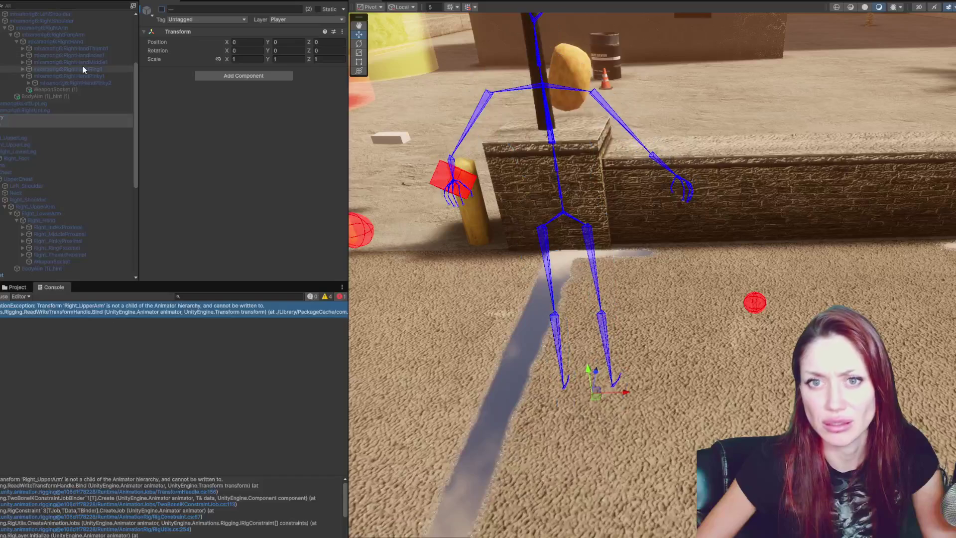
left_click(68, 261)
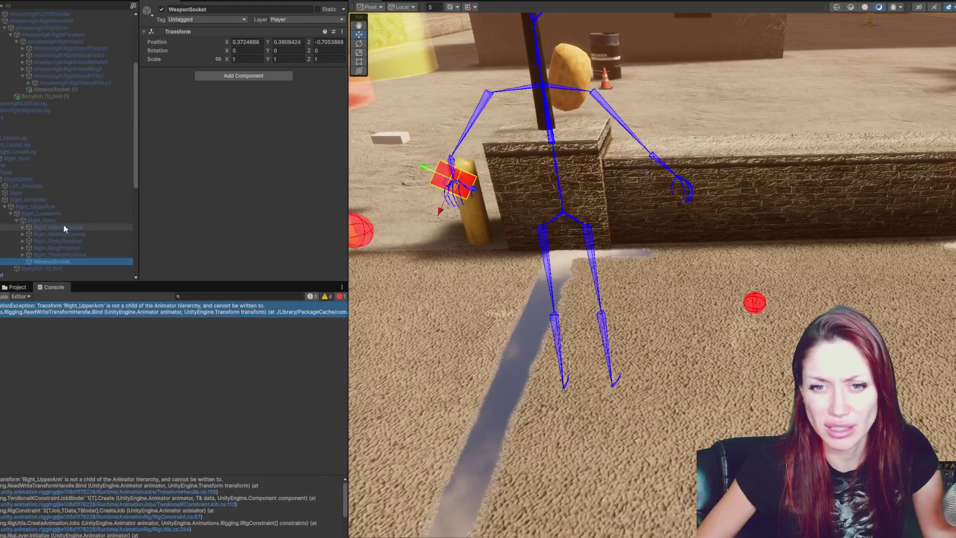
Expand Left_Shoulder and Left_UpperArm to inspect Left_LowerArm's collider, Rigidbody and joint
left_click(2, 185)
left_click(5, 193)
left_click(15, 200)
left_click(11, 200)
left_click(16, 206)
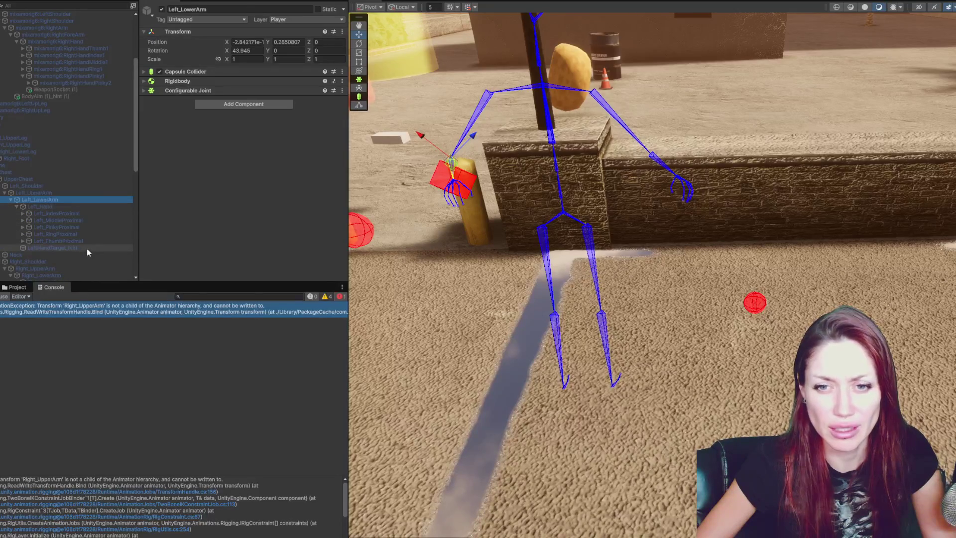
Duplicate LeftHandTarget_hint and parent the copy under mixamorig6:LeftHand
left_click(88, 249)
key("ctrl+d")
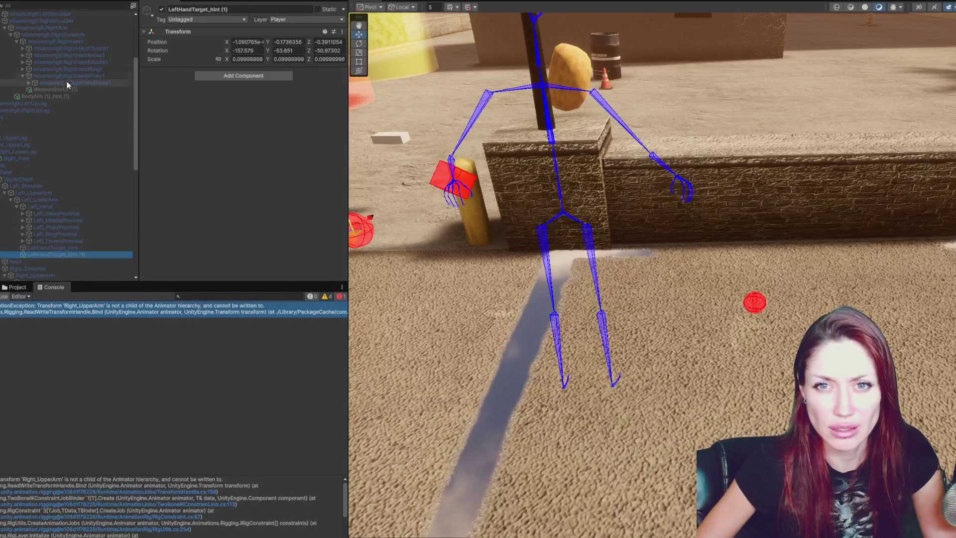
scroll(67, 85, "up", 5)
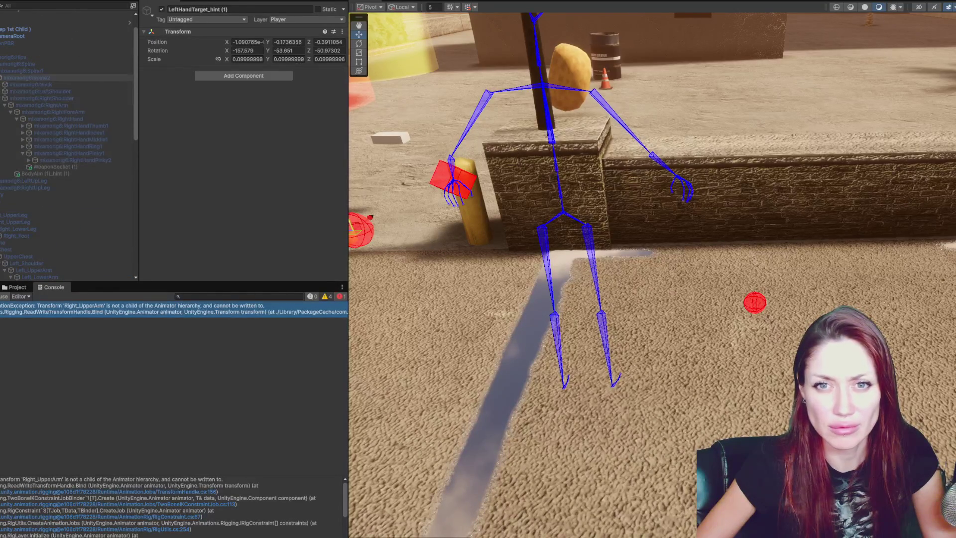
left_click(1, 91)
left_click(5, 98)
left_click(11, 105)
left_click(23, 112)
scroll(75, 149, "down", 5)
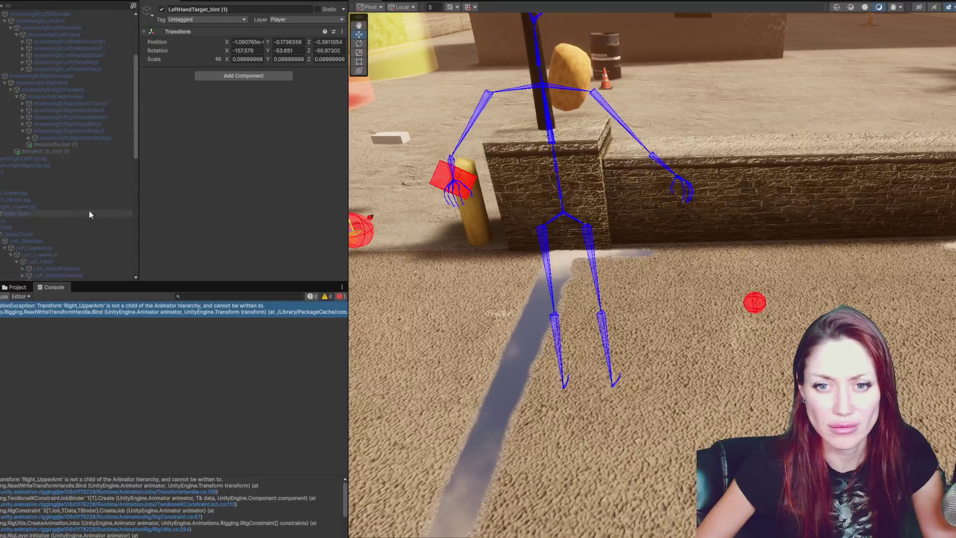
scroll(89, 212, "down", 3)
mouse_move(75, 263)
left_mouse_down()
mouse_move(68, 17)
mouse_move(79, 78)
left_mouse_up()
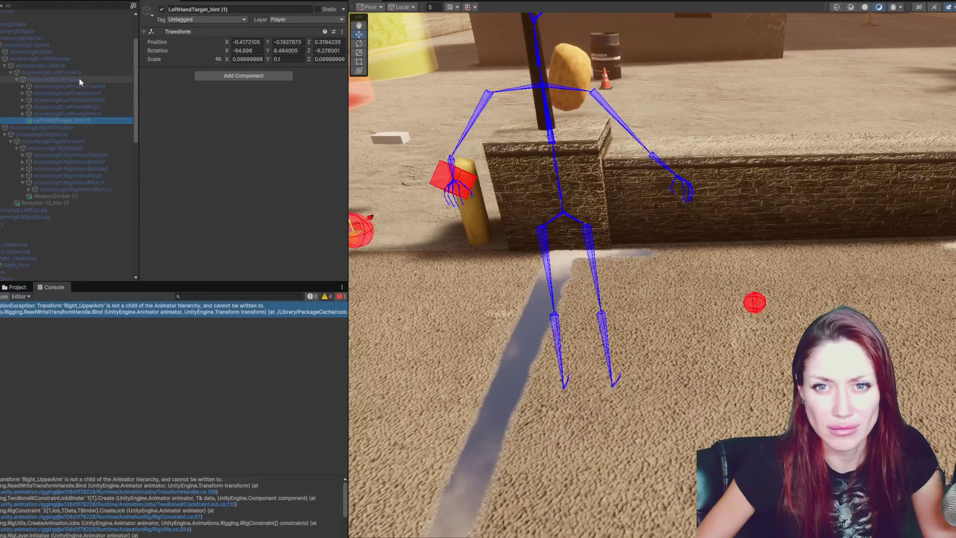
Inspect Ch20_nonPBR's Animator and the recurring Right_UpperArm bind error
scroll(84, 78, "down", 8)
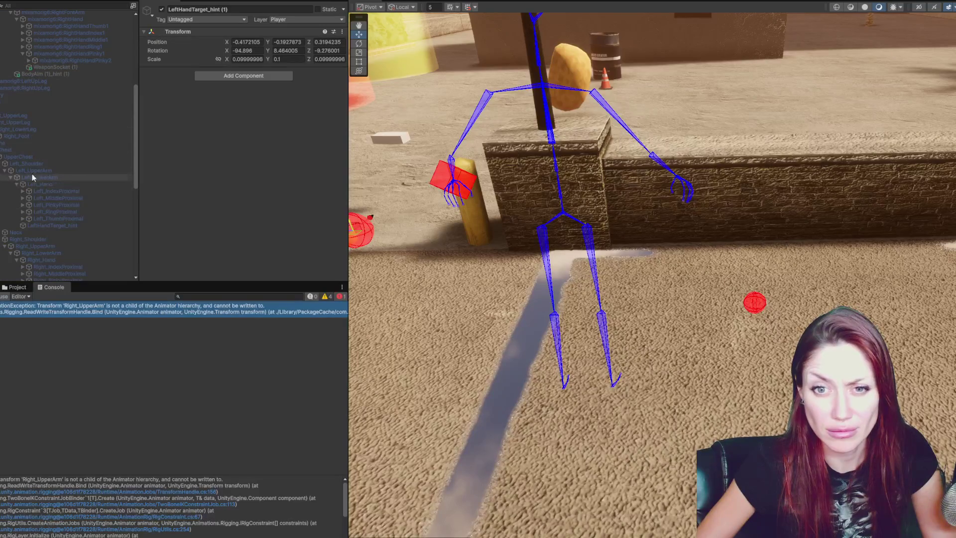
scroll(77, 90, "up", 5)
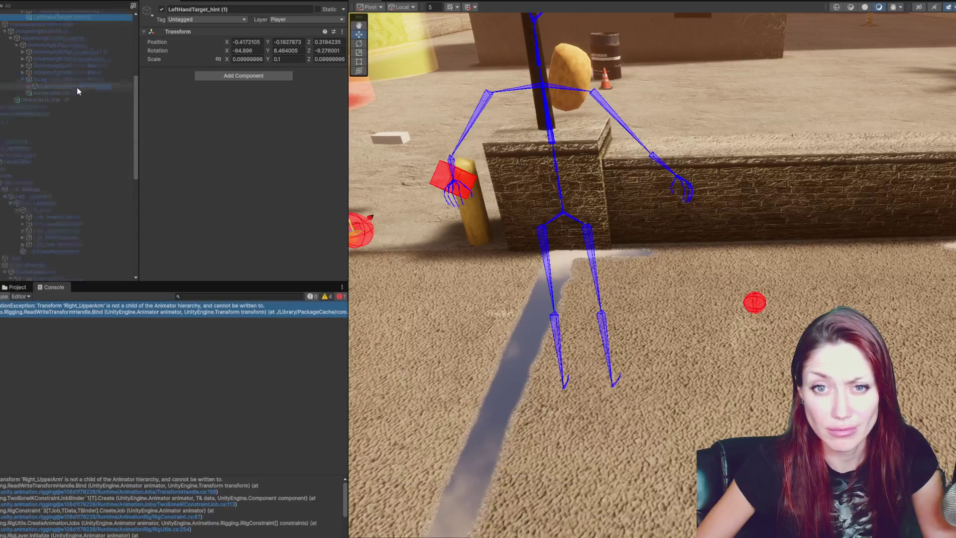
left_click(80, 70)
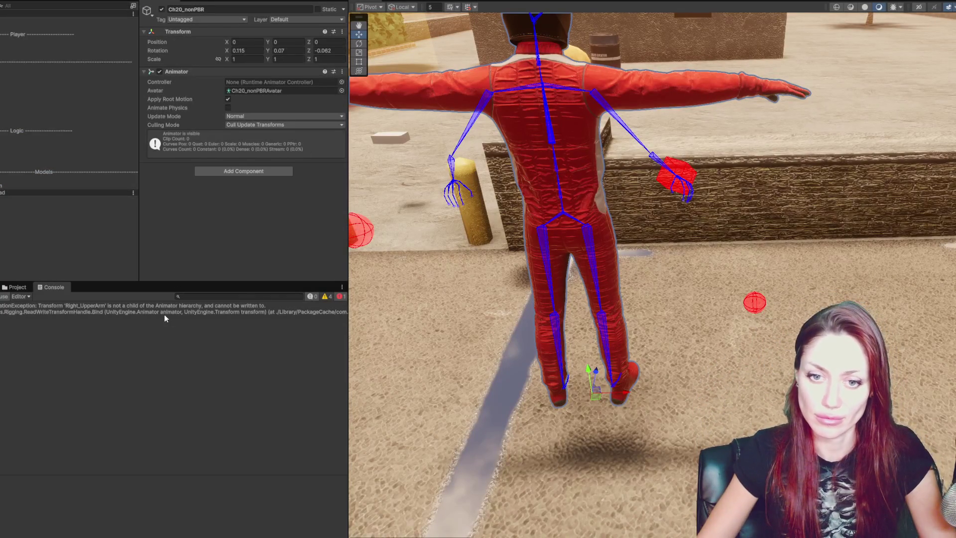
left_click(30, 307)
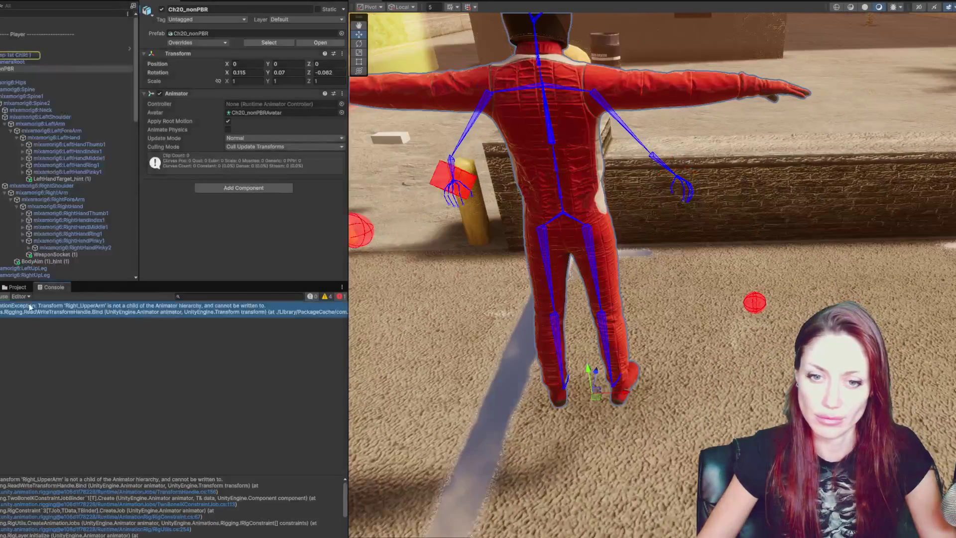
View the error's source script, then check which avatar the Player's Animator uses
left_click(28, 309)
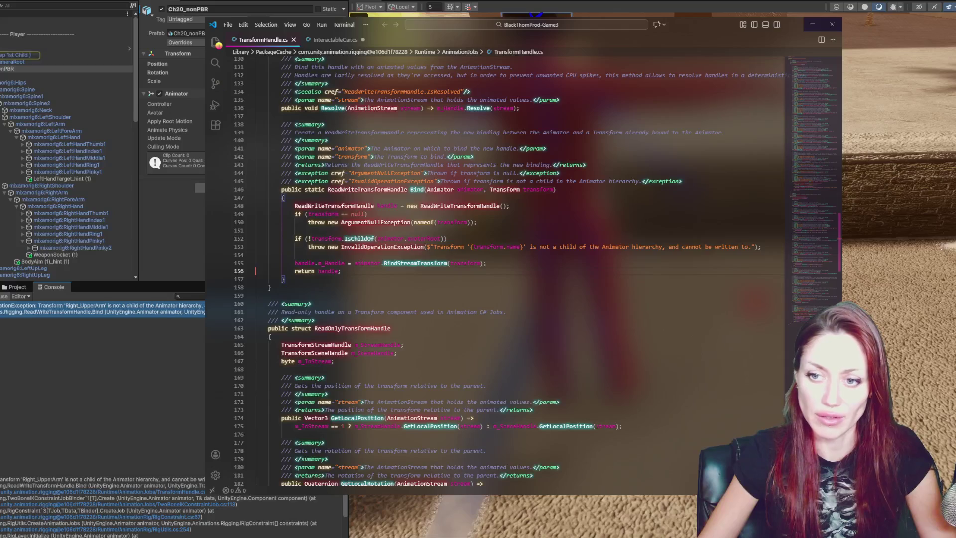
left_click(43, 47)
left_click(41, 55)
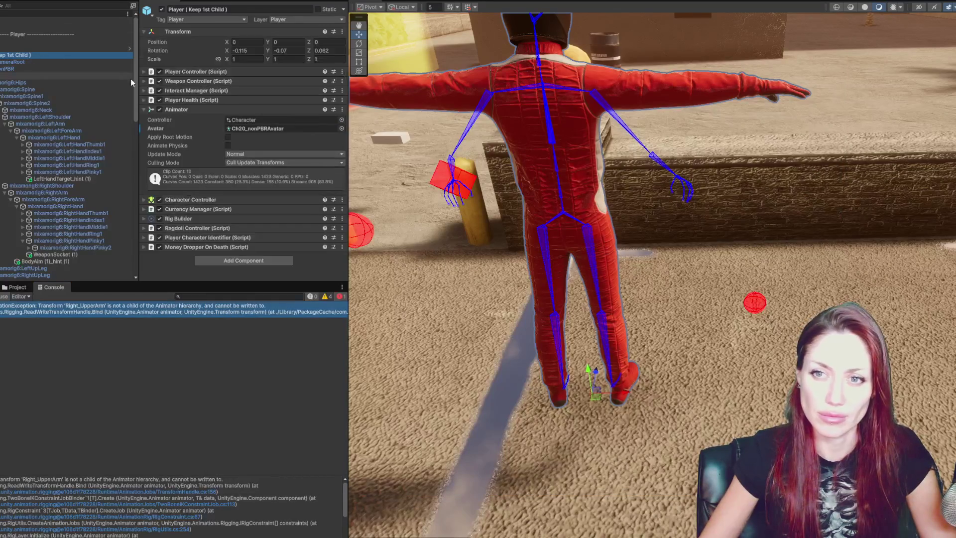
left_click(276, 128)
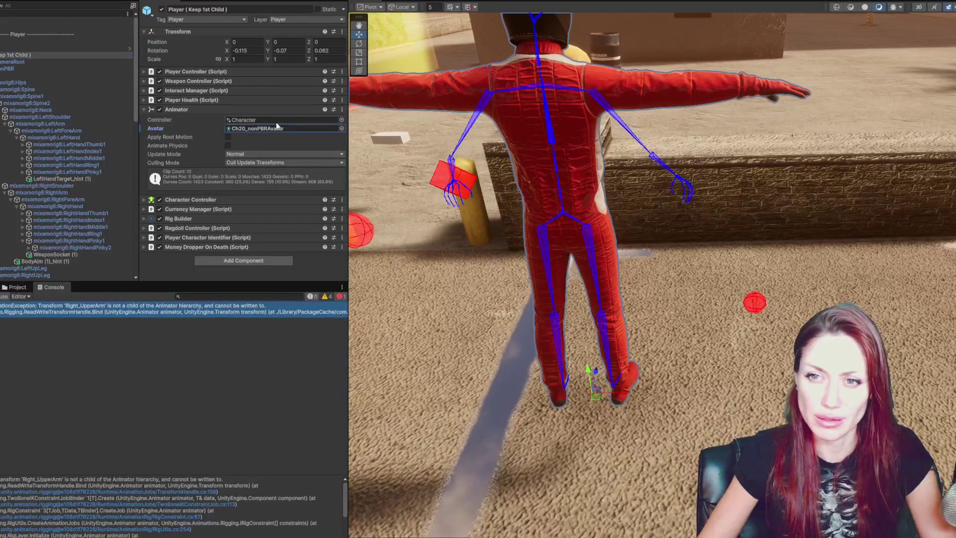
Collapse the Animator and Player Controller and show the Weapon Controller settings
left_click(234, 110)
left_click(227, 71)
left_click(227, 72)
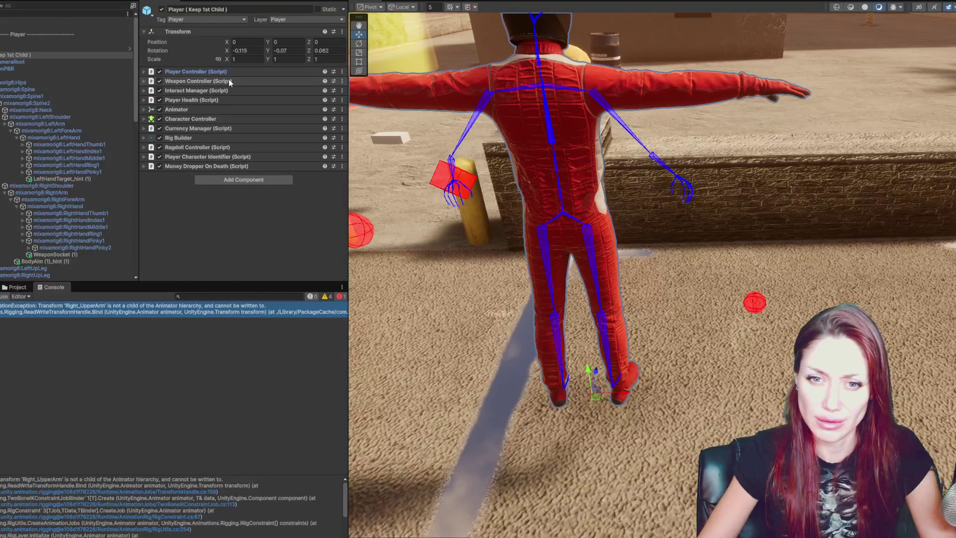
left_click(230, 81)
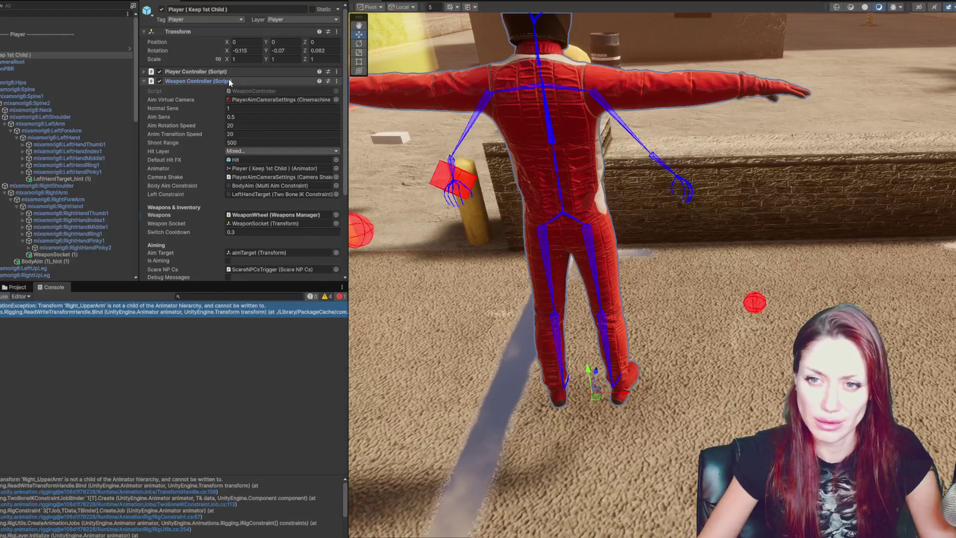
Ping each Weapon Controller reference and assign WeaponSocket (1) as the Weapon Socket
left_click(279, 169)
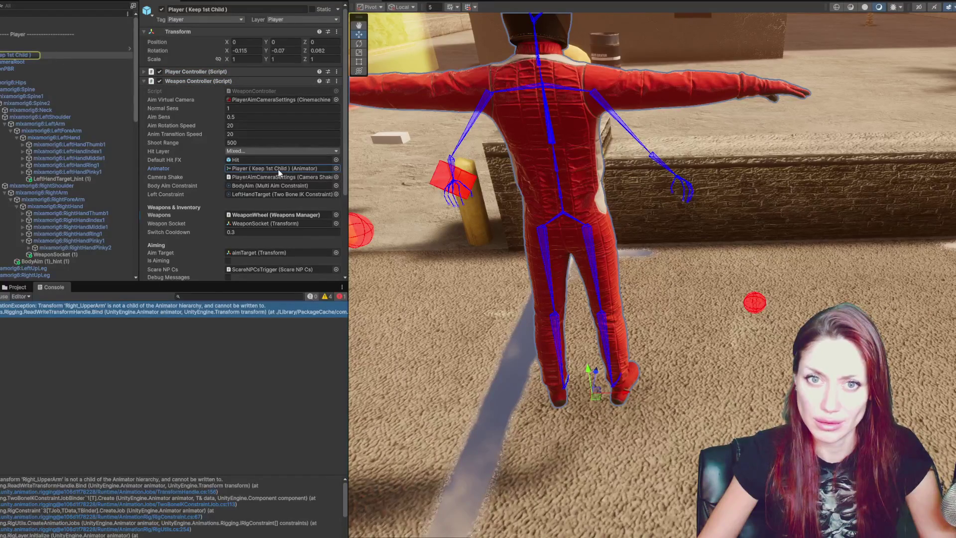
left_click(271, 185)
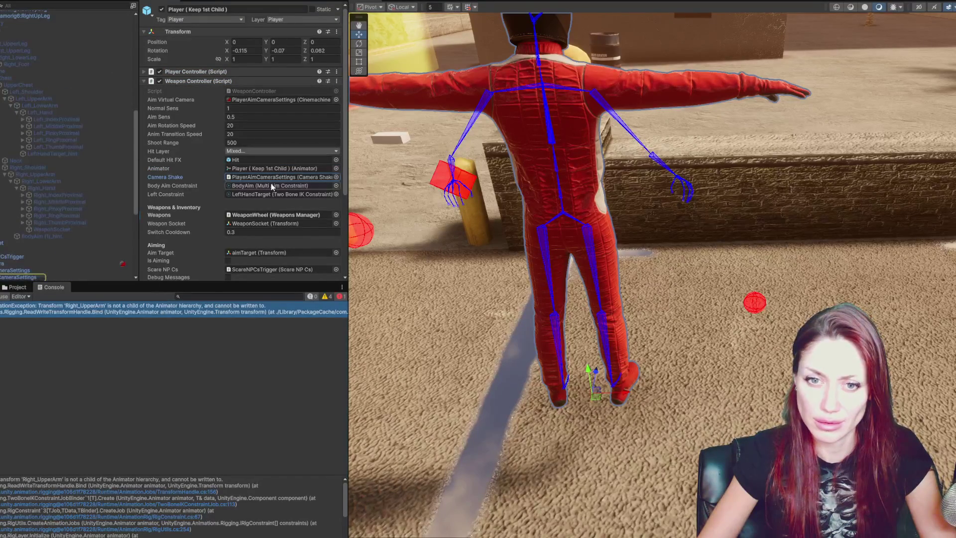
left_click(270, 192)
left_click(267, 212)
left_click(262, 223)
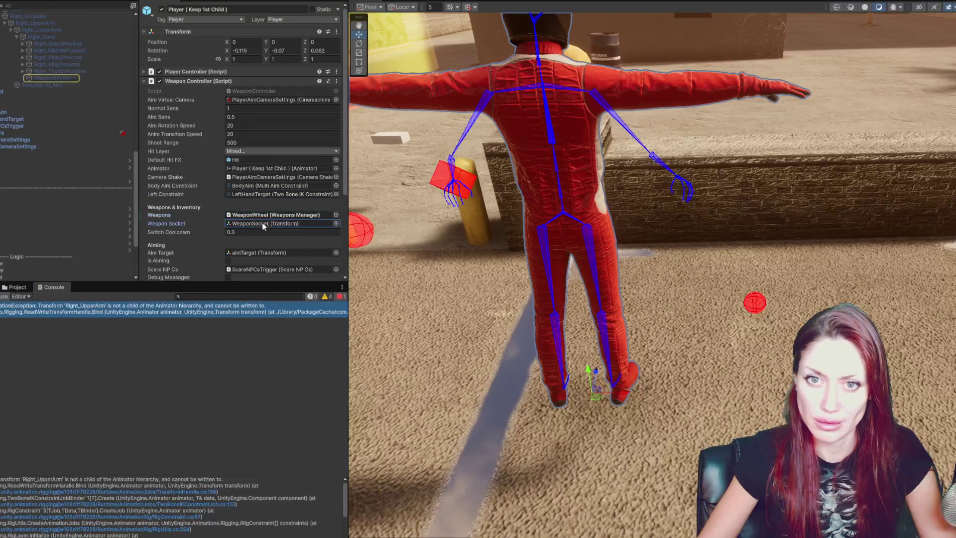
scroll(35, 176, "up", 5)
left_click_drag(52, 76, 264, 225)
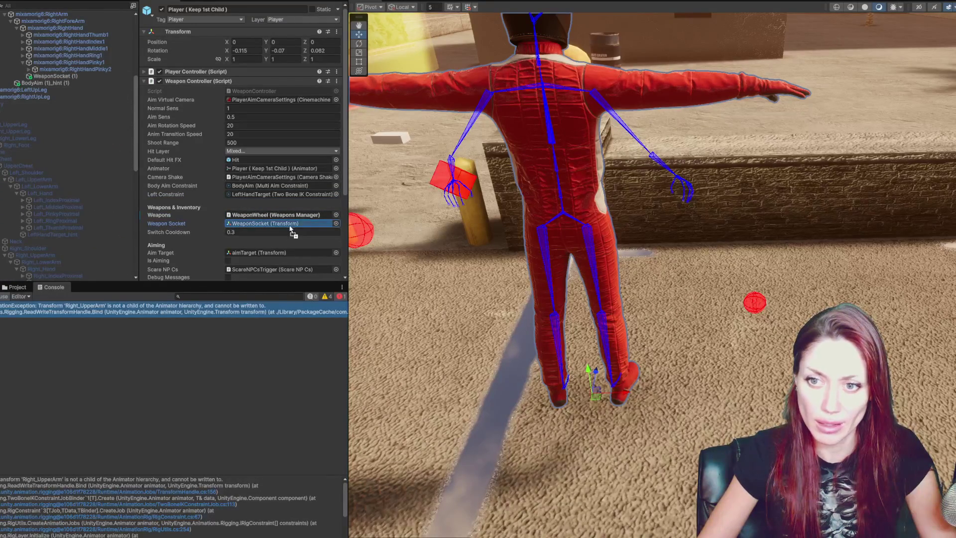
left_click(277, 254)
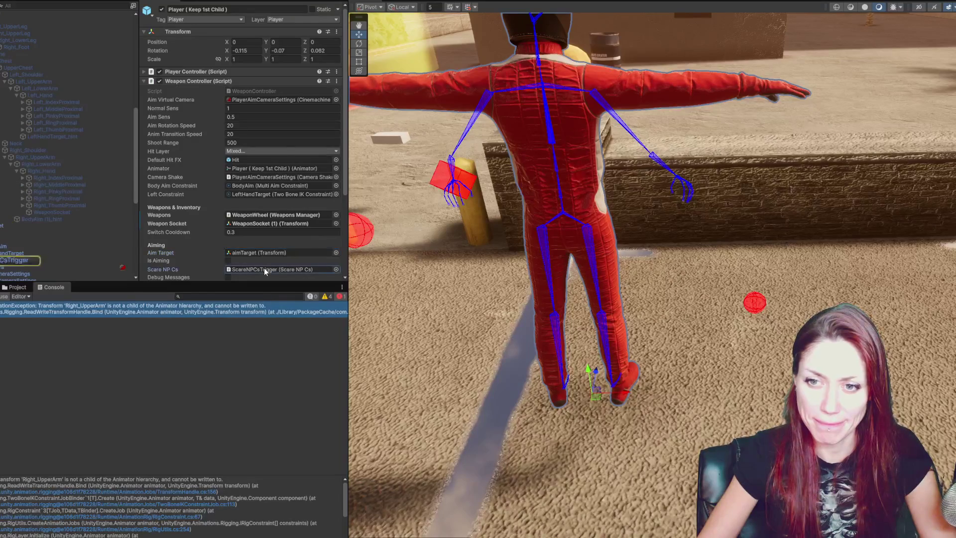
scroll(264, 268, "down", 3)
left_click(258, 214)
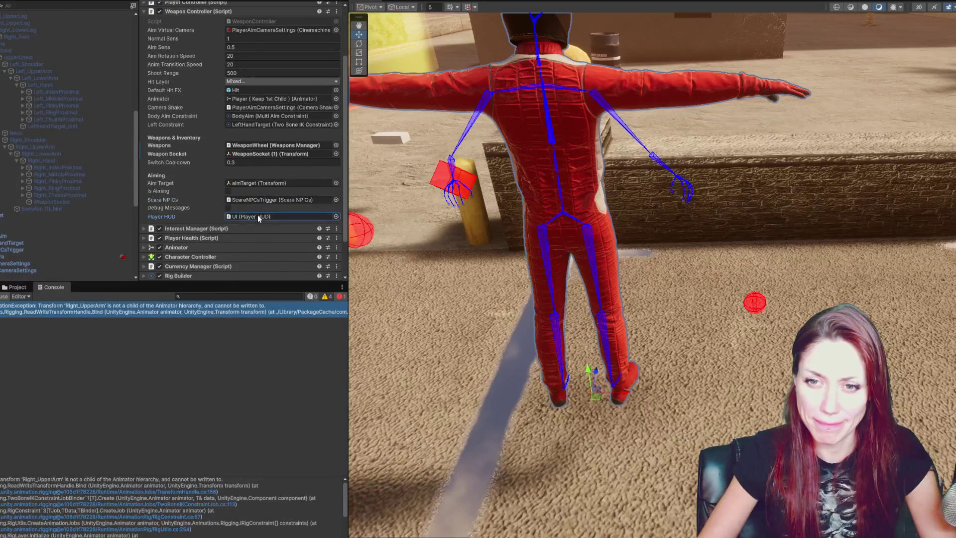
Check the Player Controller's PlayerCameraRoot camera target and Player Input references
scroll(258, 215, "up", 5)
left_click(234, 82)
left_click(230, 73)
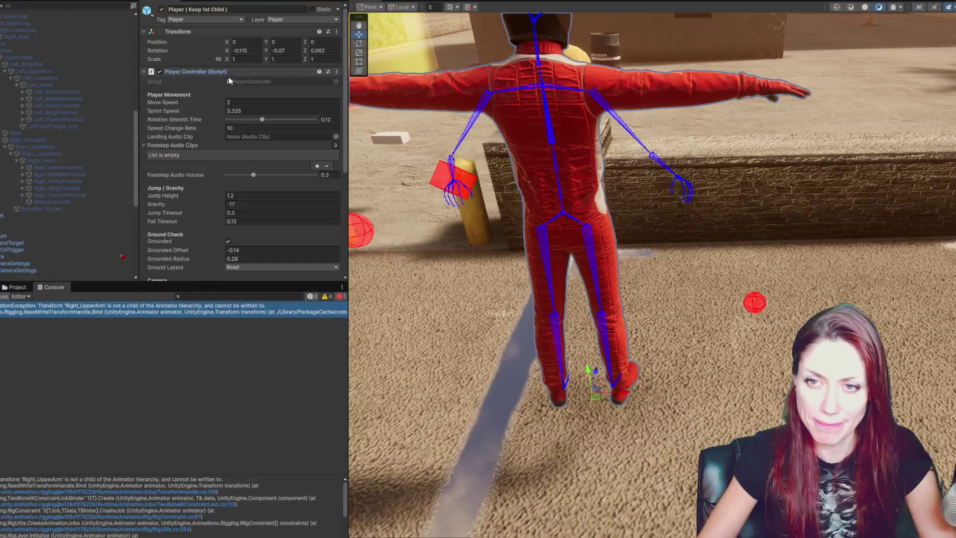
scroll(254, 135, "down", 4)
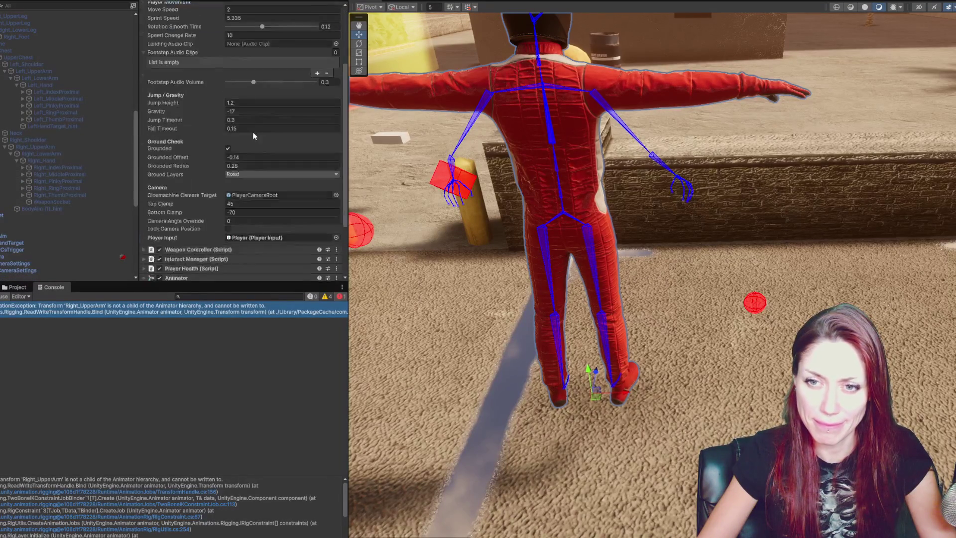
left_click(253, 195)
left_click(258, 237)
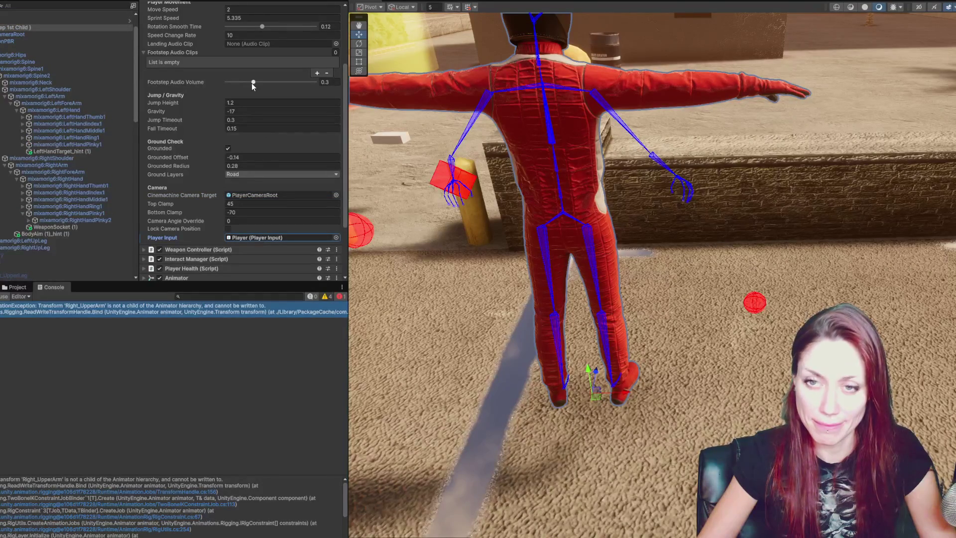
scroll(247, 75, "up", 5)
left_click(229, 72)
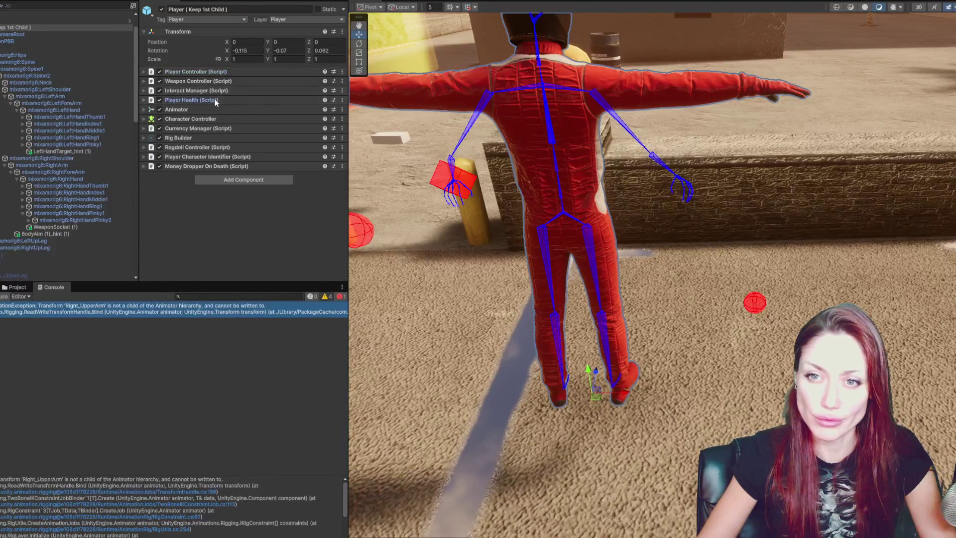
Review Player Health, Interact Manager, Animator, Character Controller and Currency Manager, then show Rig Builder's layers
left_click(216, 100)
left_click(216, 100)
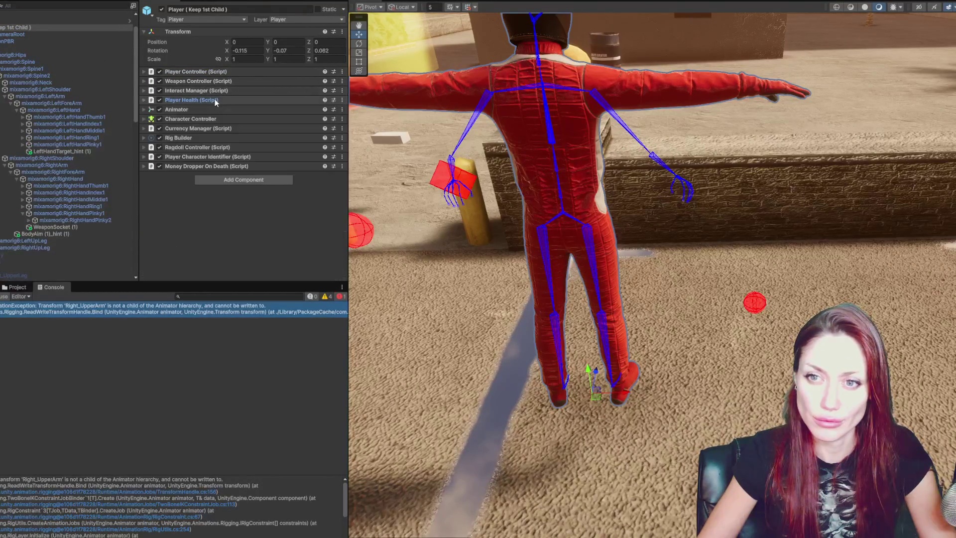
left_click(221, 91)
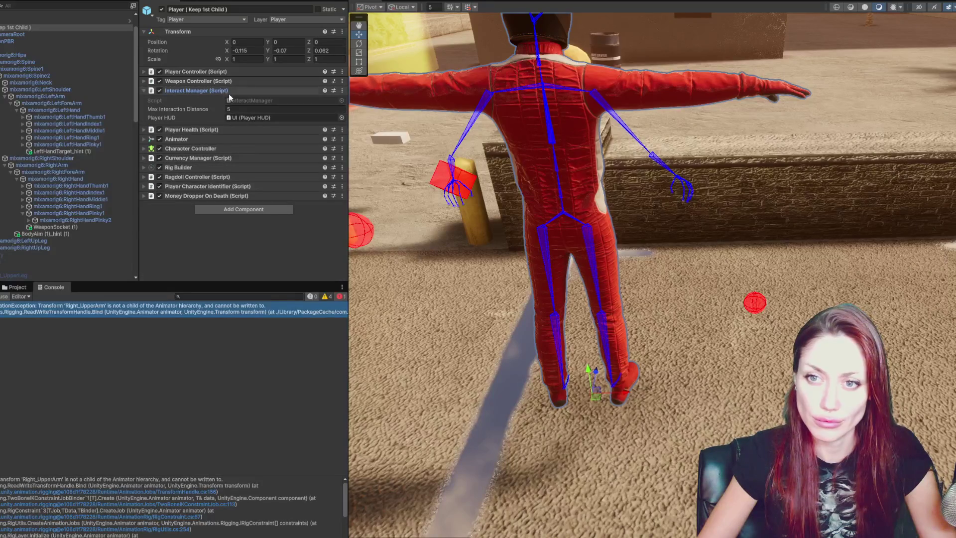
left_click(228, 91)
left_click(222, 110)
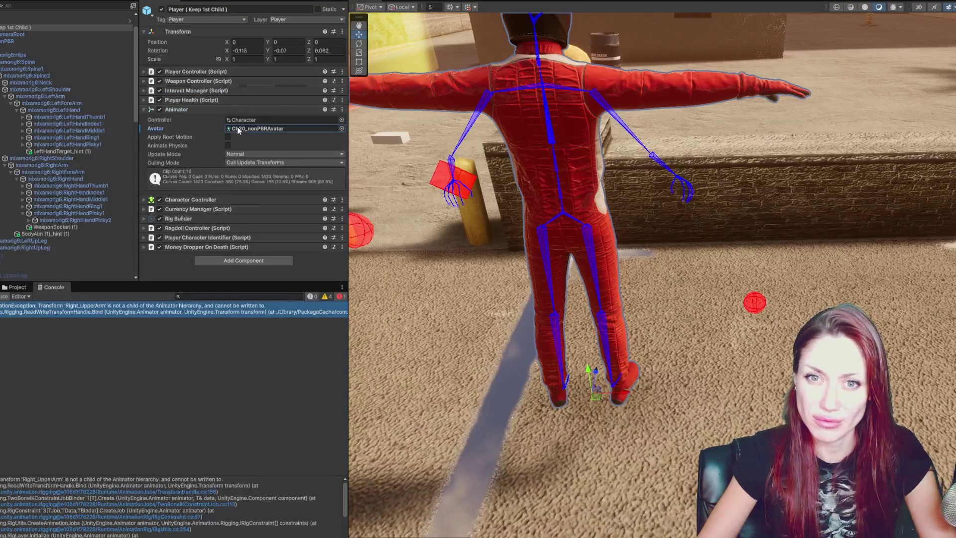
left_click(237, 120)
left_click(235, 109)
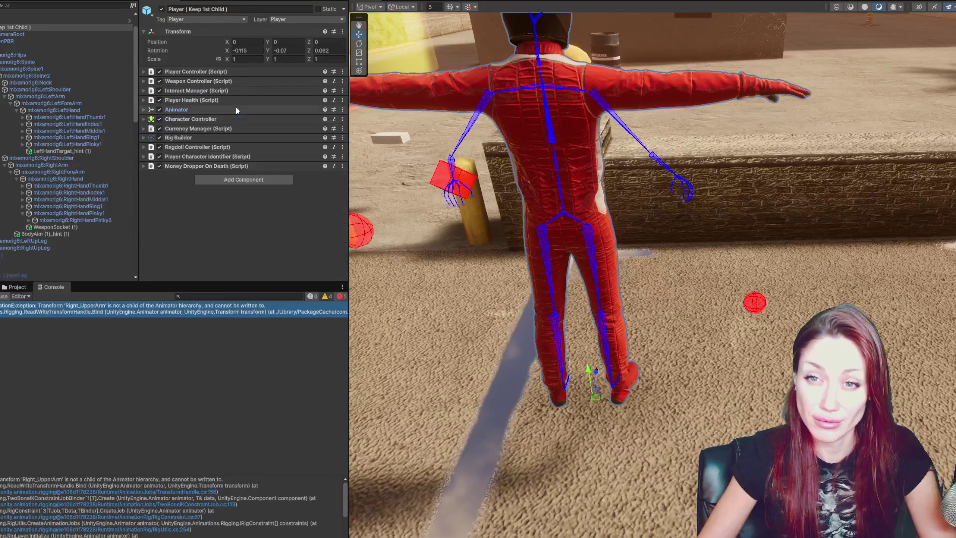
left_click(237, 119)
left_click(237, 120)
left_click(234, 128)
left_click(234, 128)
left_click(232, 137)
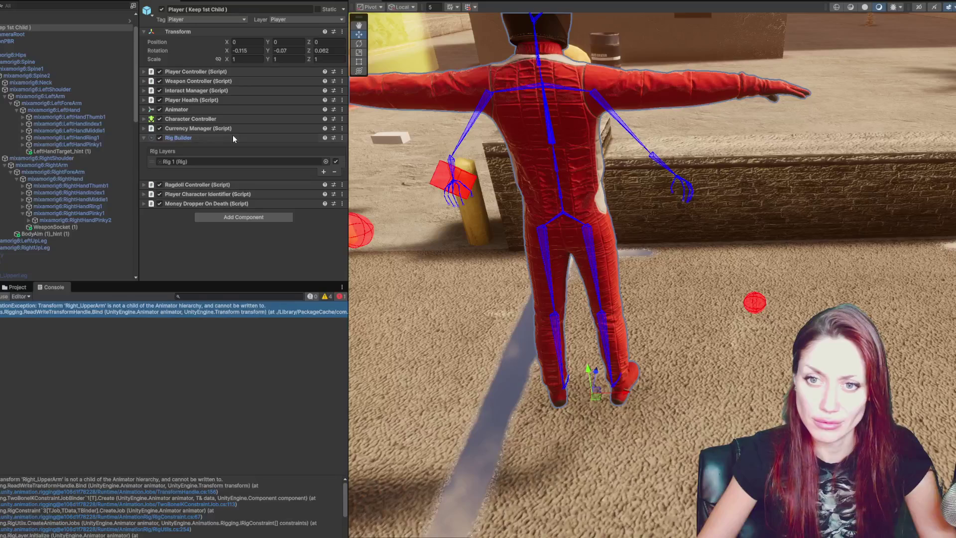
Collapse Rig Builder, expand the Ragdoll Controller, and check its Hips and Root Collider references
left_click(232, 137)
left_click(233, 147)
scroll(249, 145, "down", 3)
left_click(270, 124)
left_click(269, 134)
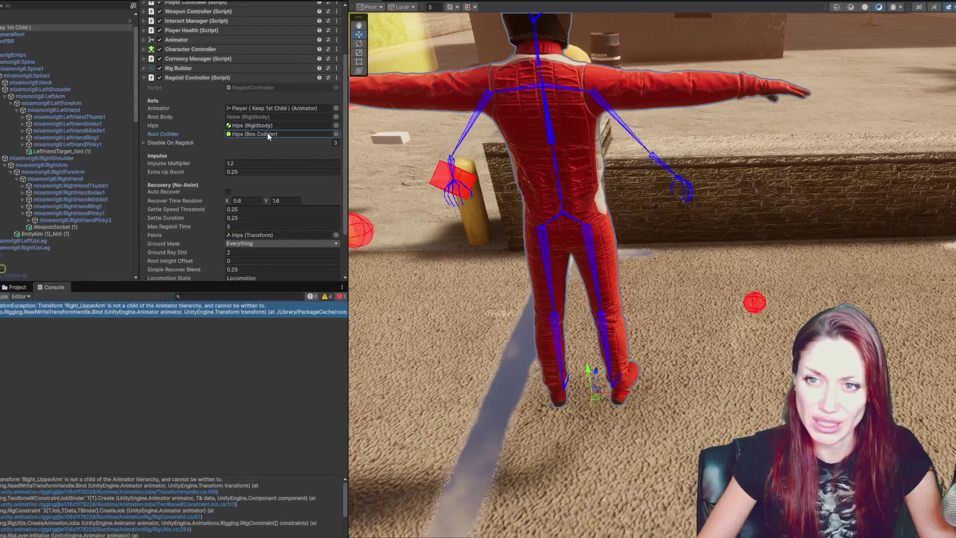
Review the Disable On Ragdoll list entries in a widened Inspector panel
left_click(221, 142)
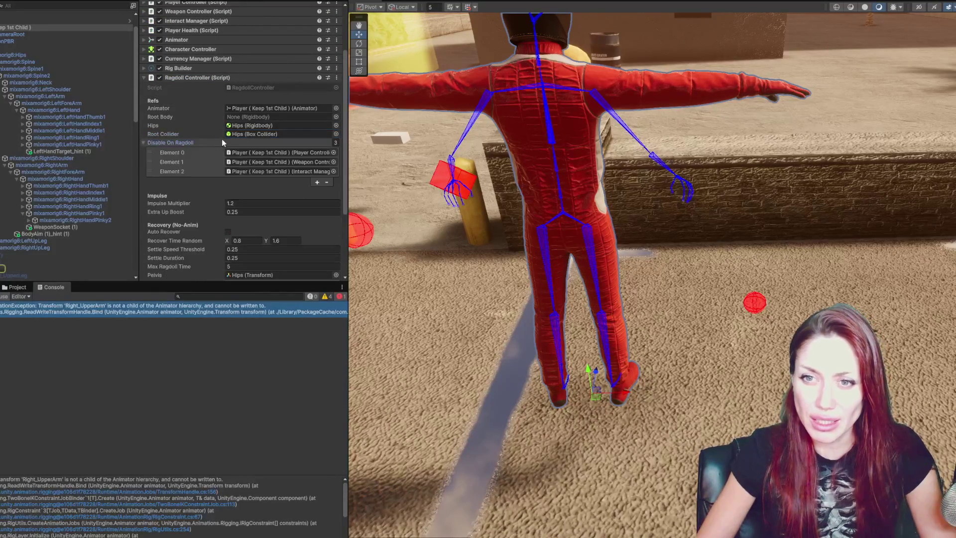
left_click(268, 152)
left_click(267, 162)
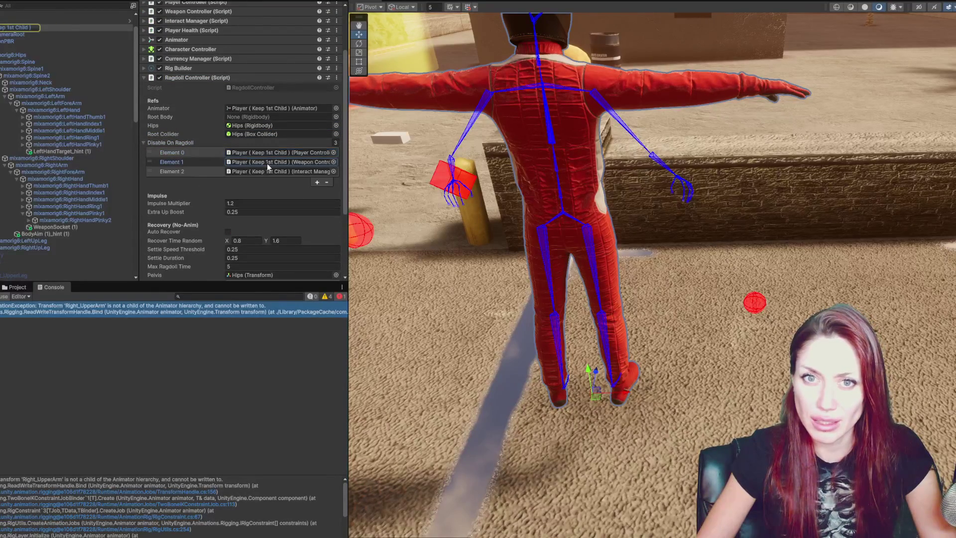
left_click(266, 171)
left_click(223, 141)
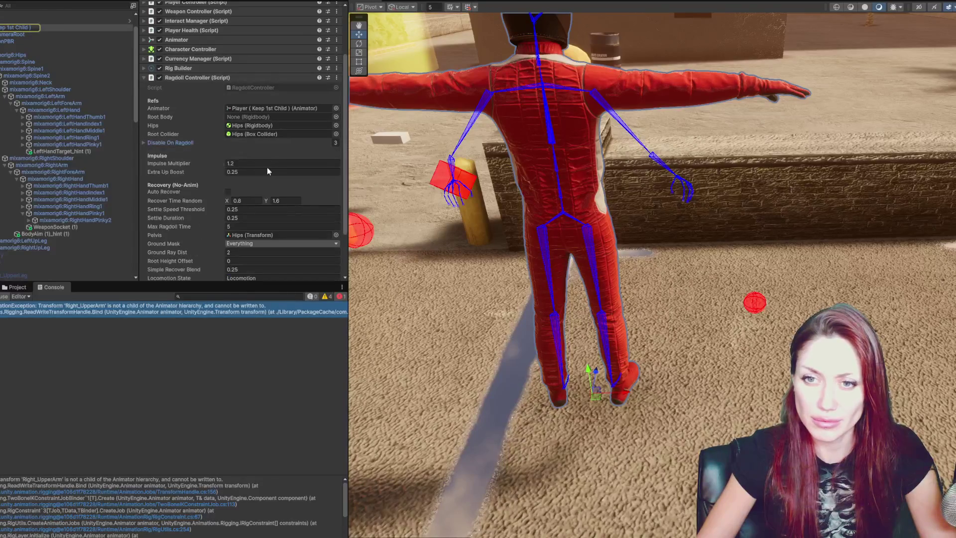
left_click(259, 143)
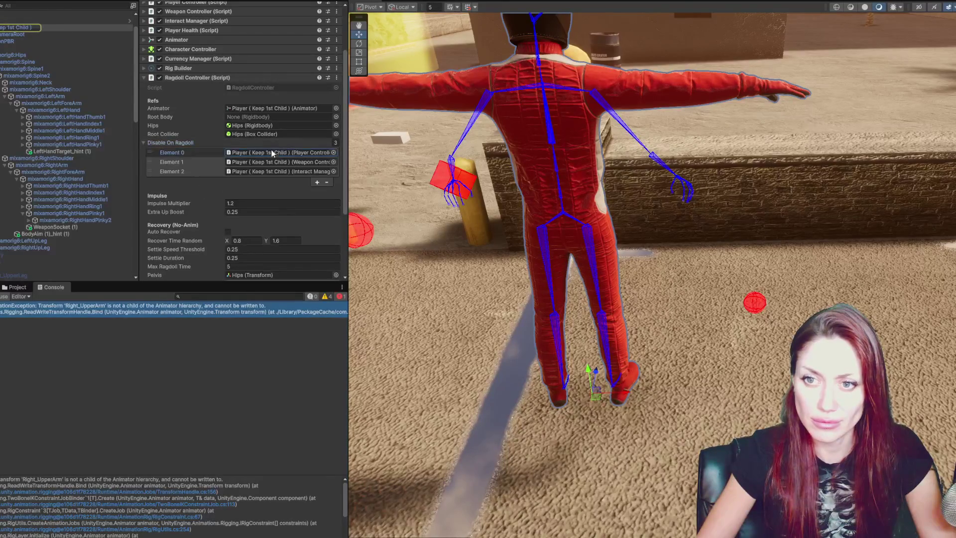
left_click(270, 160)
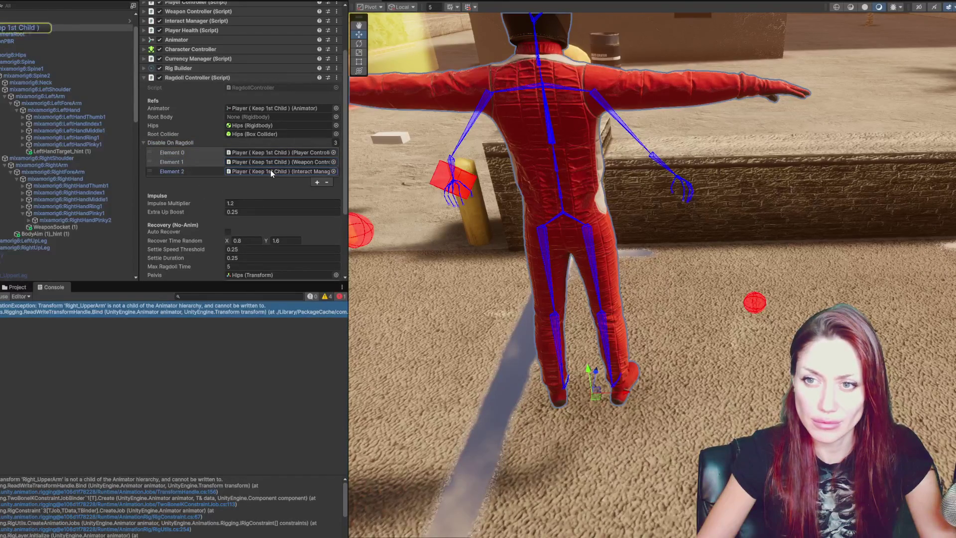
left_click(270, 170)
left_click_drag(348, 171, 474, 169)
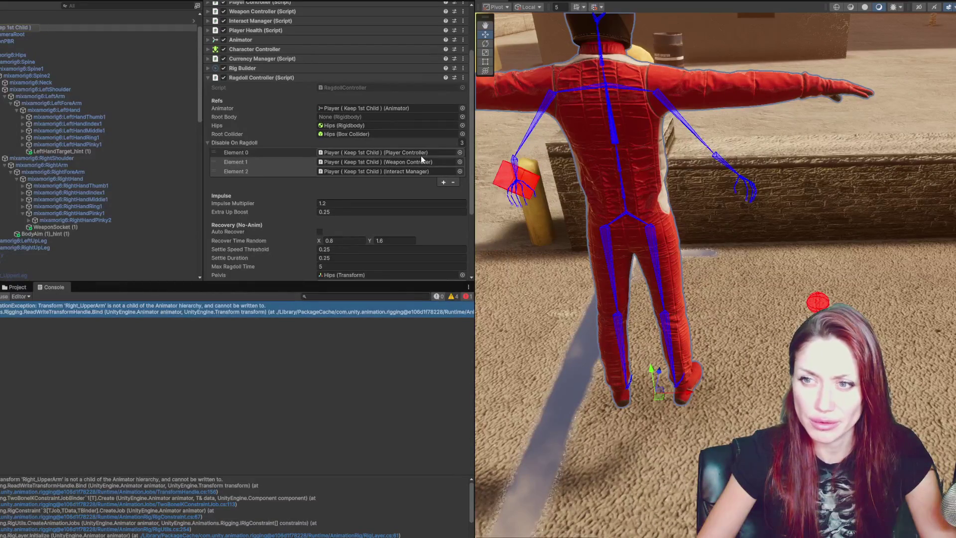
left_click(421, 158)
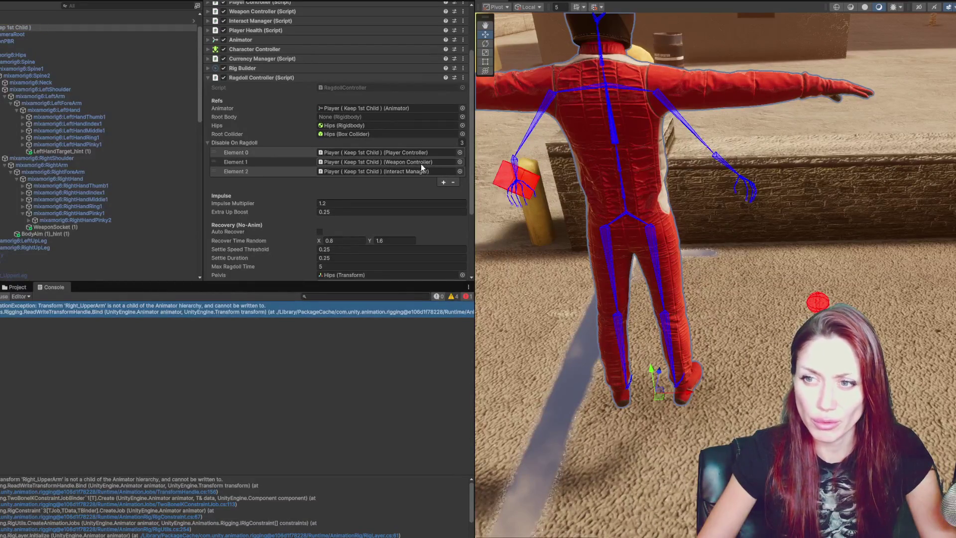
left_click(235, 142)
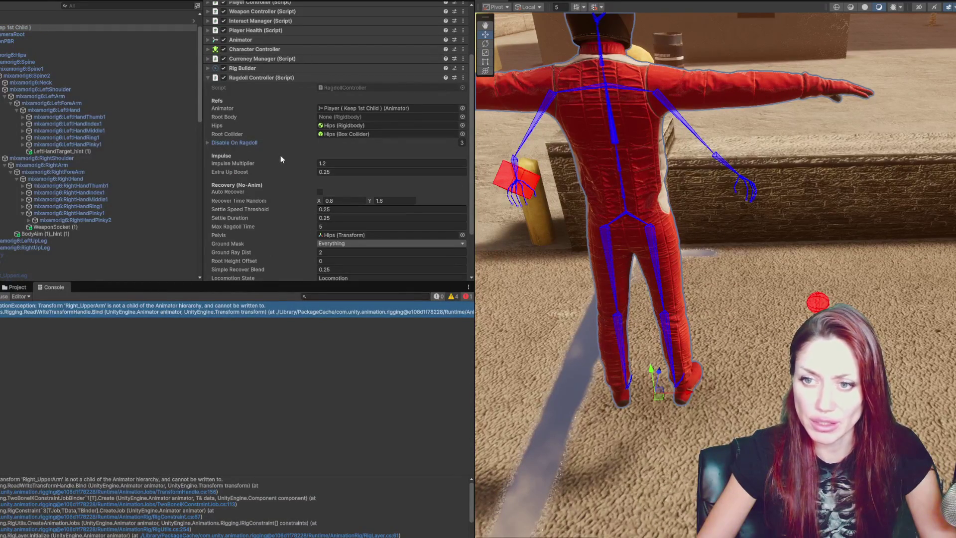
Assign mixamorig6:Hips as the Ragdoll Controller's Pelvis
scroll(289, 186, "down", 3)
left_click(363, 188)
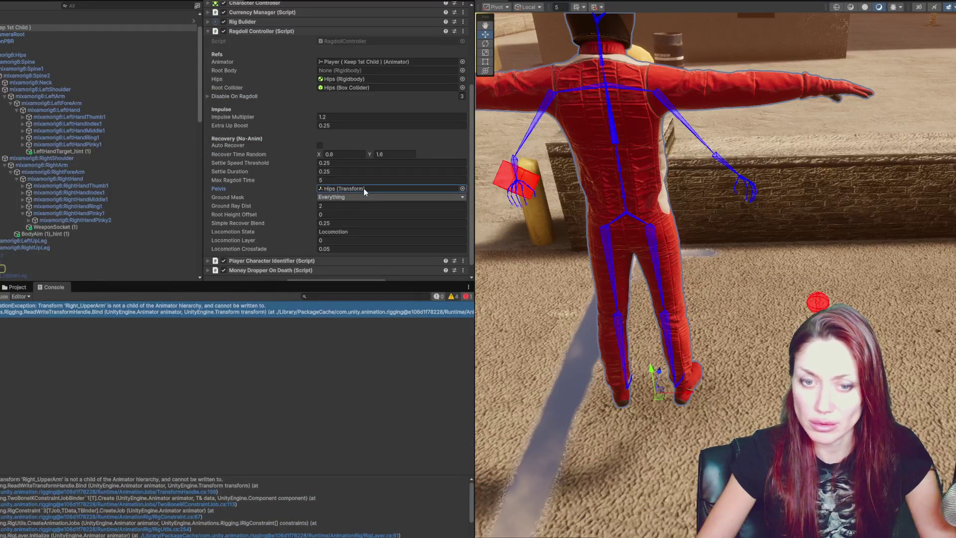
left_click_drag(15, 55, 339, 191)
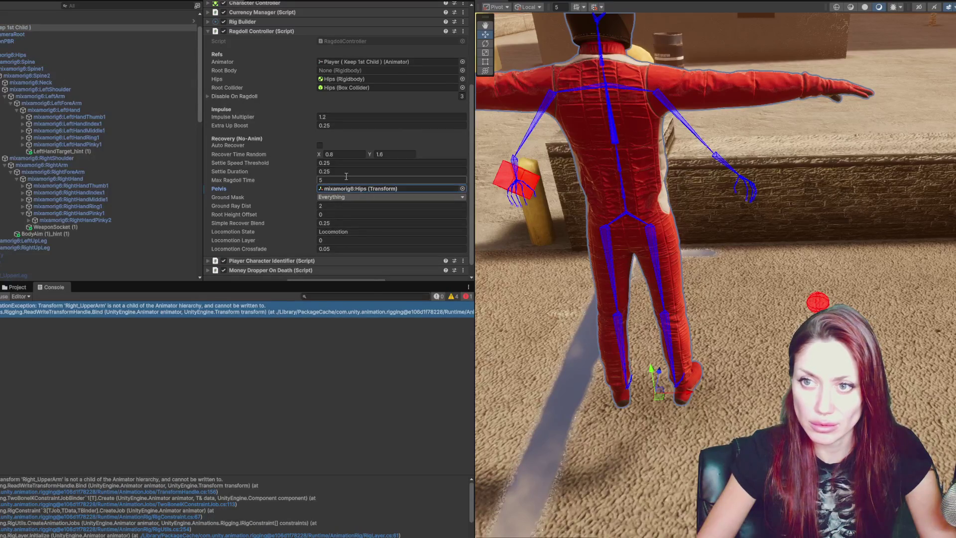
left_click_drag(68, 55, 339, 188)
Set the Player Character Identifier's Character to Jason
scroll(273, 244, "down", 1)
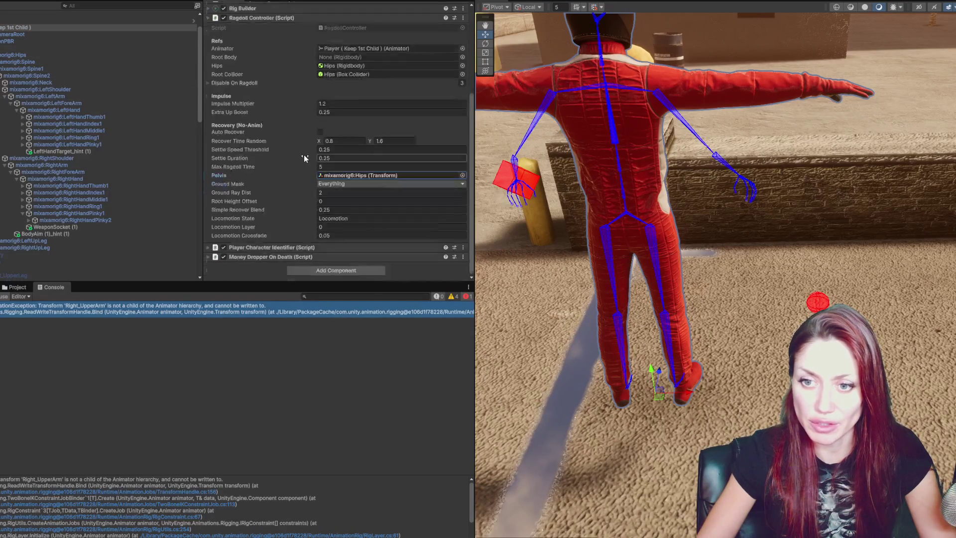
left_click(273, 248)
left_click(329, 245)
left_click(347, 264)
left_click(279, 257)
scroll(289, 249, "down", 2)
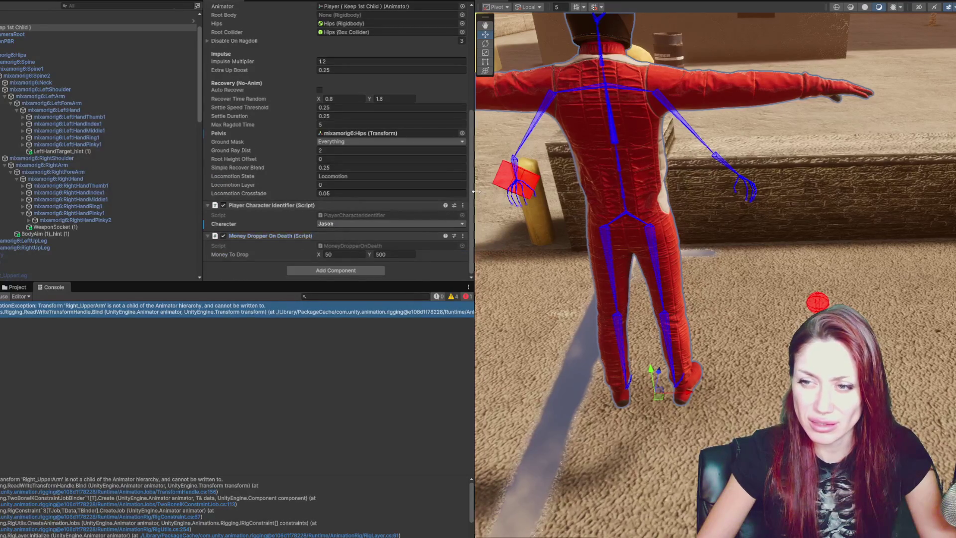
left_click_drag(475, 349, 156, 349)
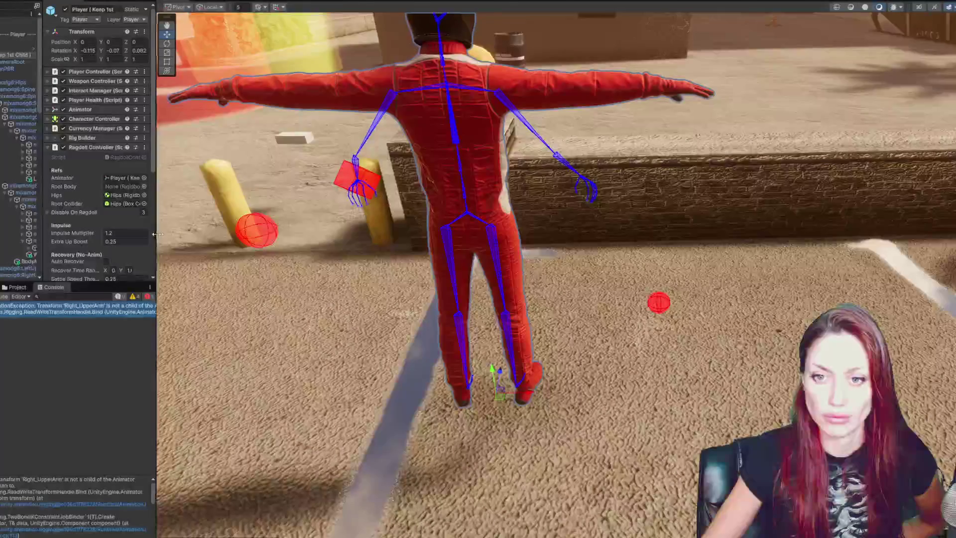
left_click_drag(158, 238, 428, 242)
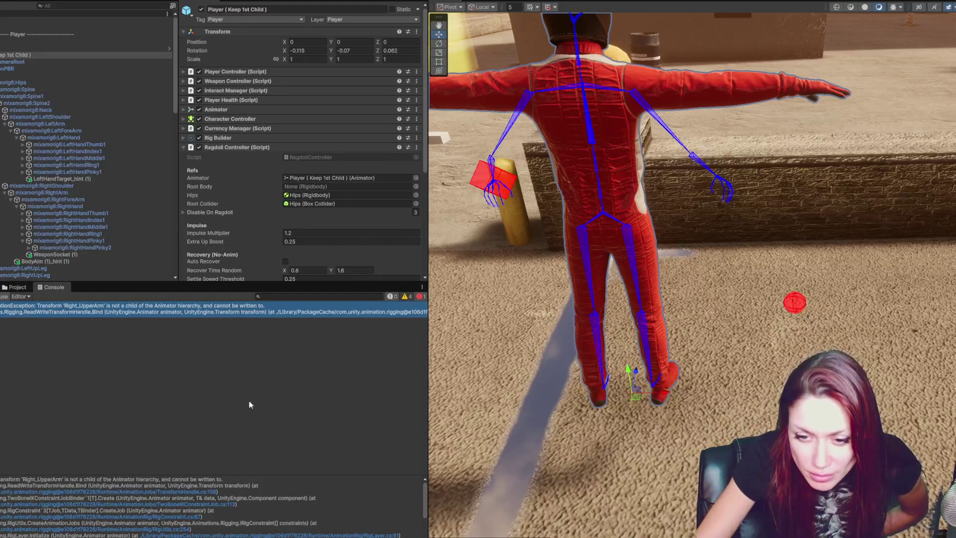
Select BodyAim and set its Multi-Aim Constraint's Constrained Object to mixamorig6:Spine
scroll(91, 117, "down", 10)
left_click(73, 201)
left_click(72, 213)
left_click(312, 90)
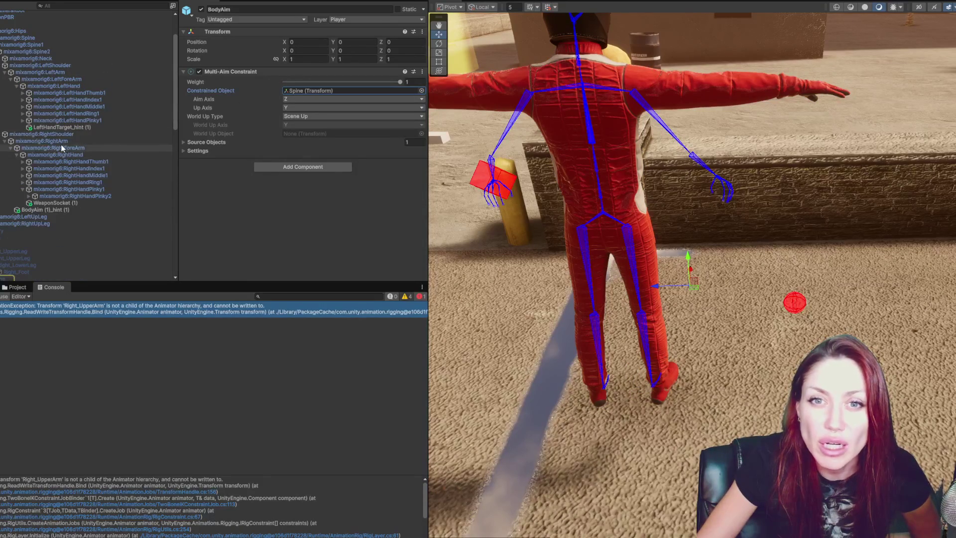
scroll(84, 107, "up", 3)
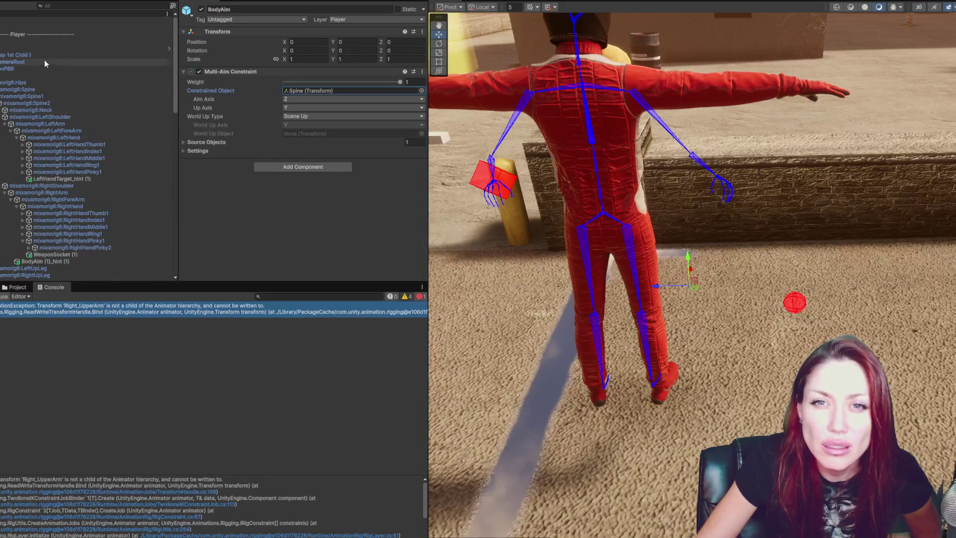
scroll(125, 86, "down", 10)
left_click(296, 90)
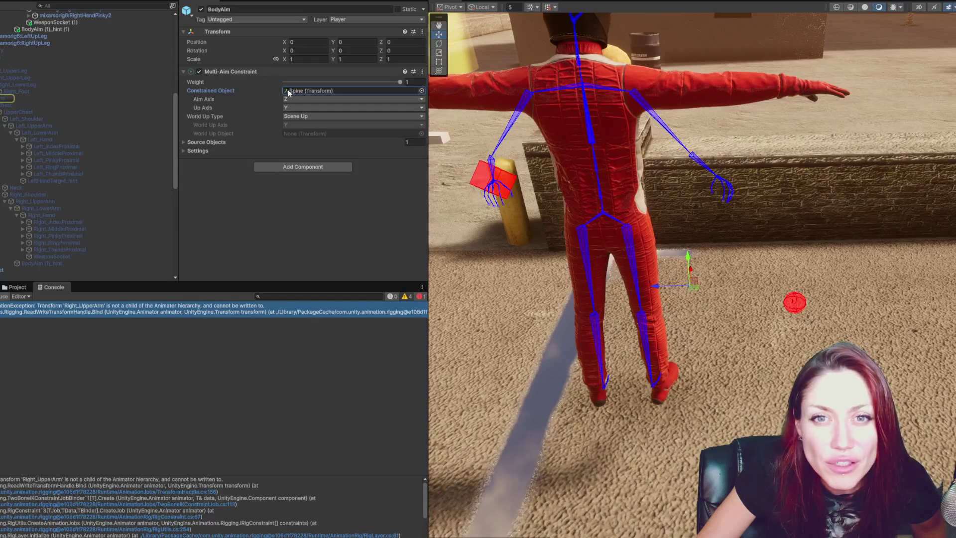
scroll(92, 61, "up", 12)
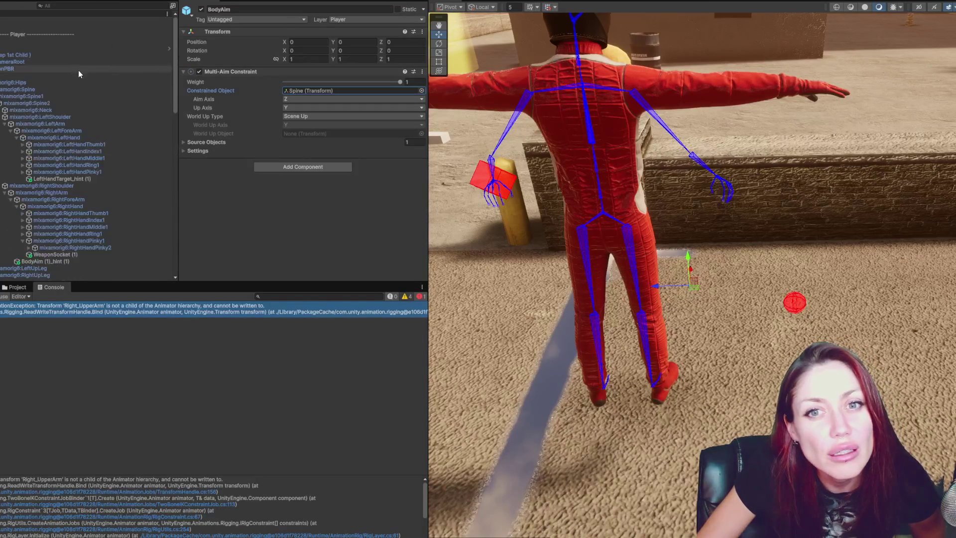
left_click_drag(20, 90, 327, 93)
scroll(63, 133, "down", 15)
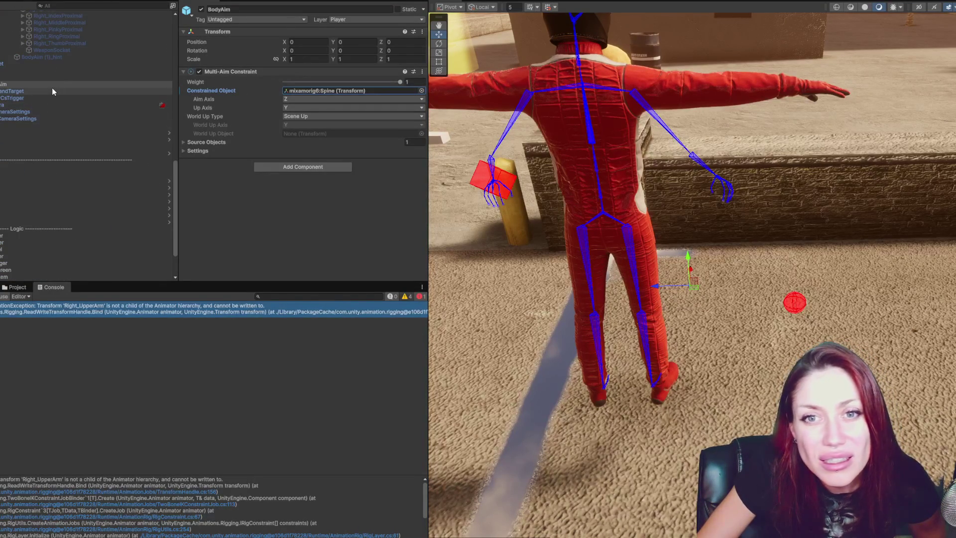
Set LeftHandTarget's Two Bone IK Constraint Hint to LeftHandTarget_hint (1)
left_click(51, 89)
left_click(339, 90)
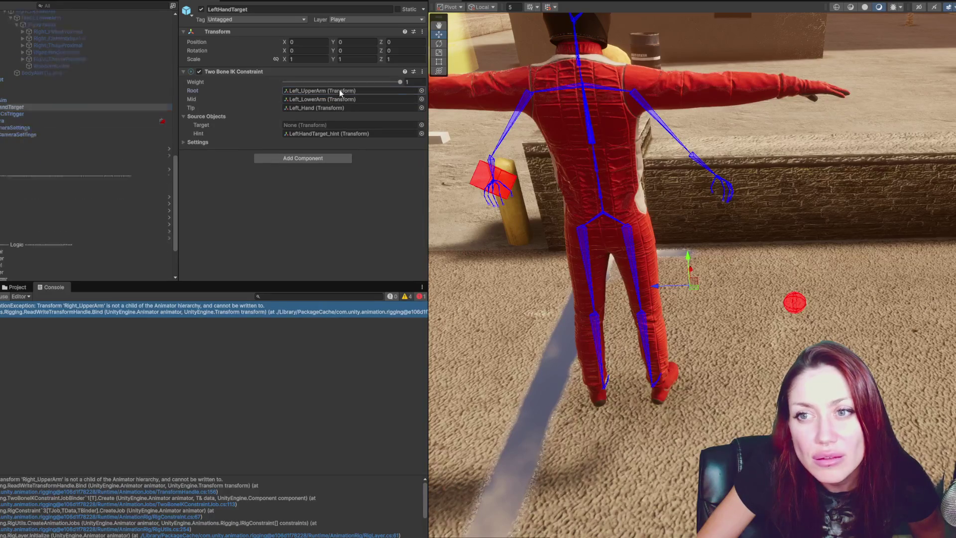
scroll(39, 120, "up", 5)
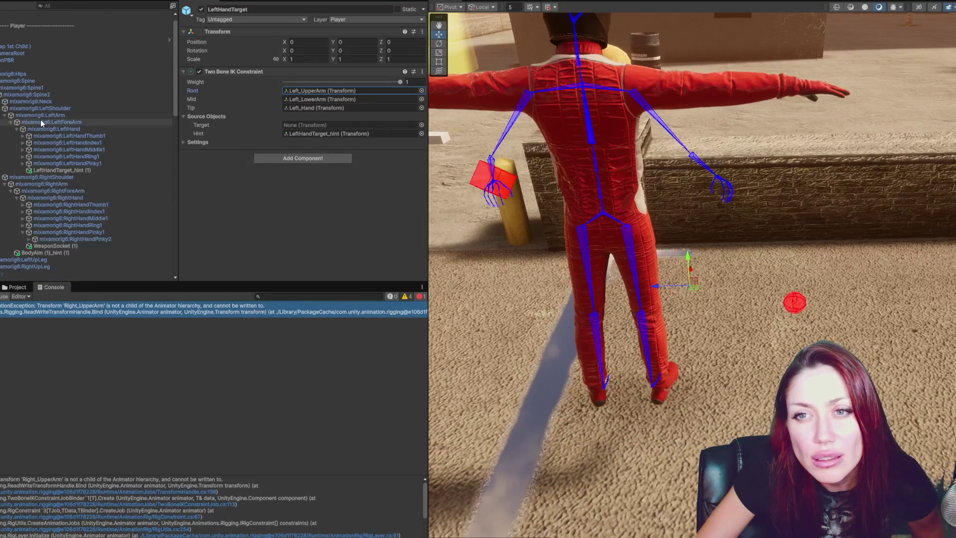
left_click(317, 134)
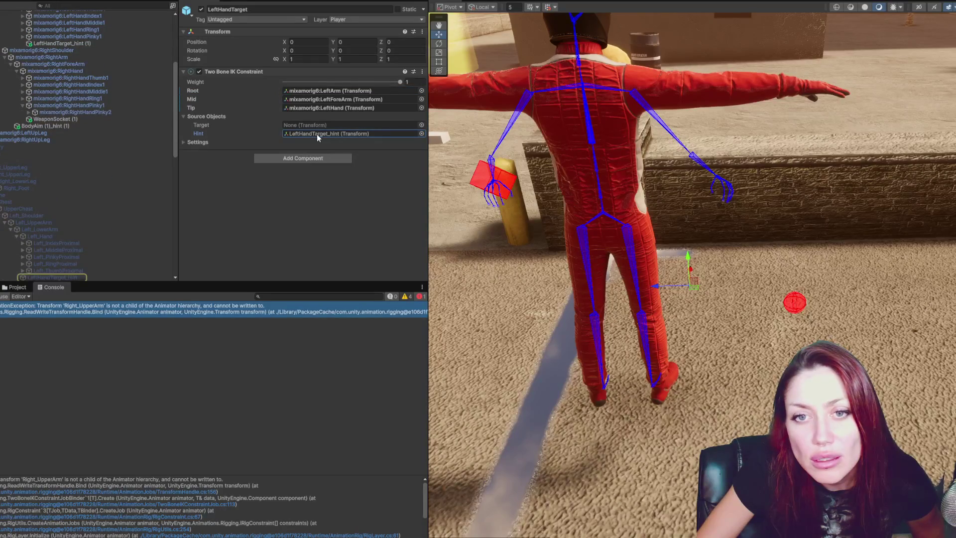
left_click_drag(85, 45, 333, 140)
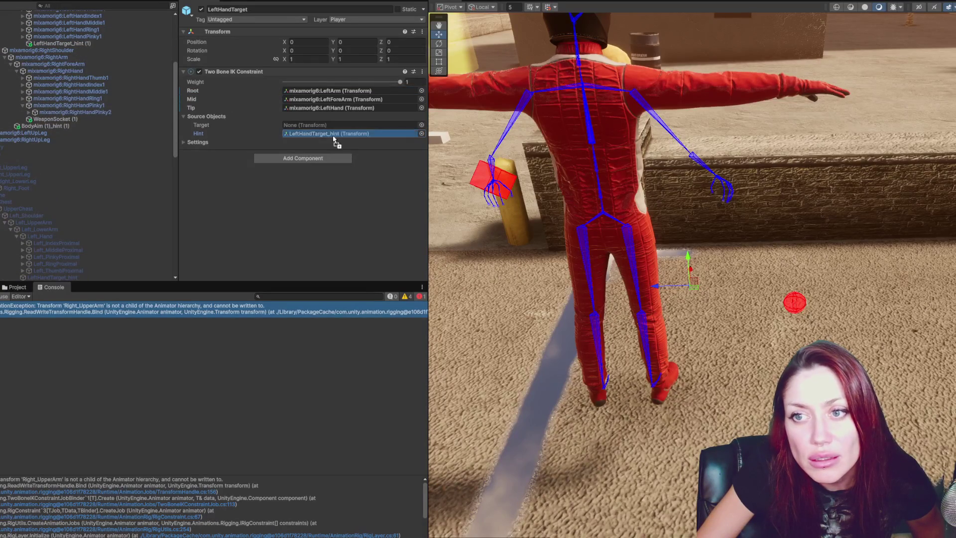
Select the NormalCameraSettings virtual camera and locate its PlayerCameraRoot follow target
left_click(240, 70)
scroll(98, 107, "down", 6)
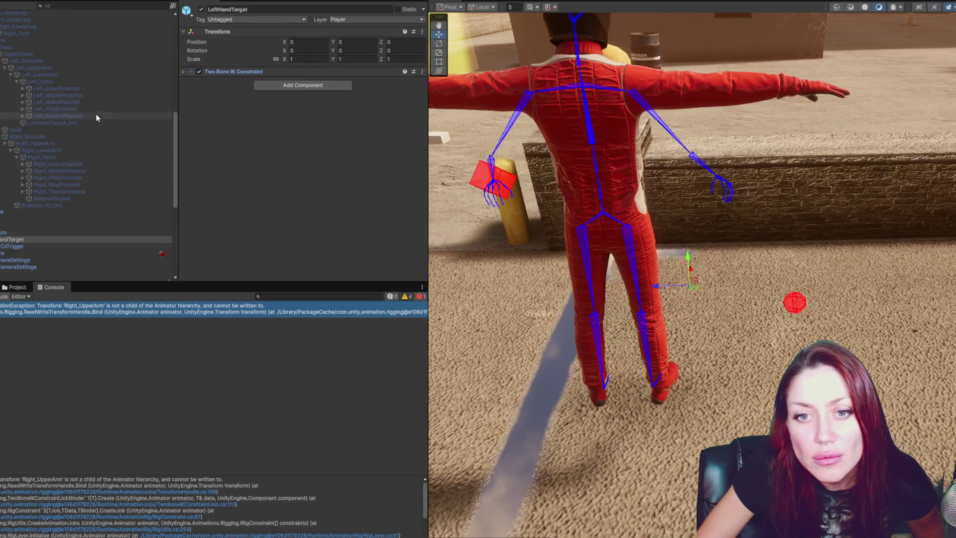
left_click(39, 246)
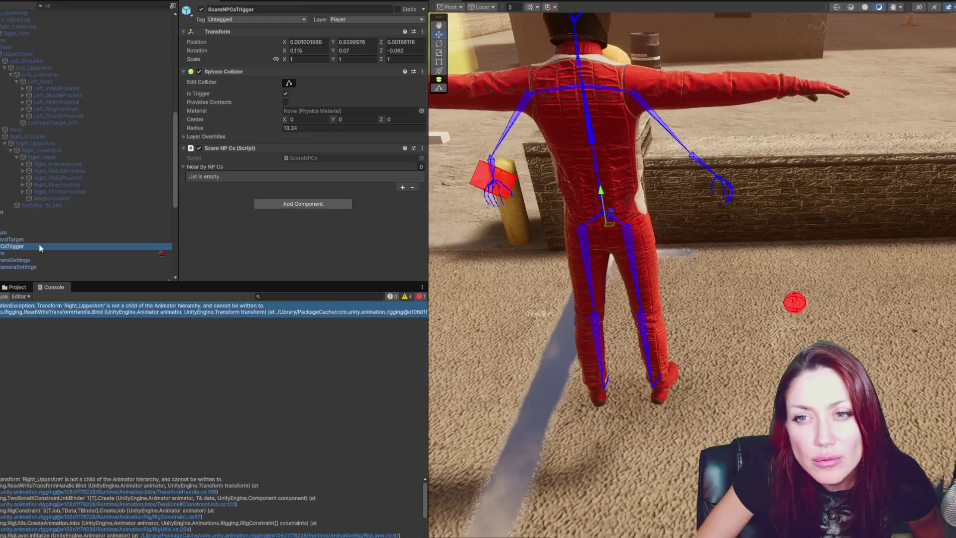
left_click(37, 260)
left_click(330, 117)
Expand the camera's Lens and Body settings to review them
scroll(40, 182, "down", 10)
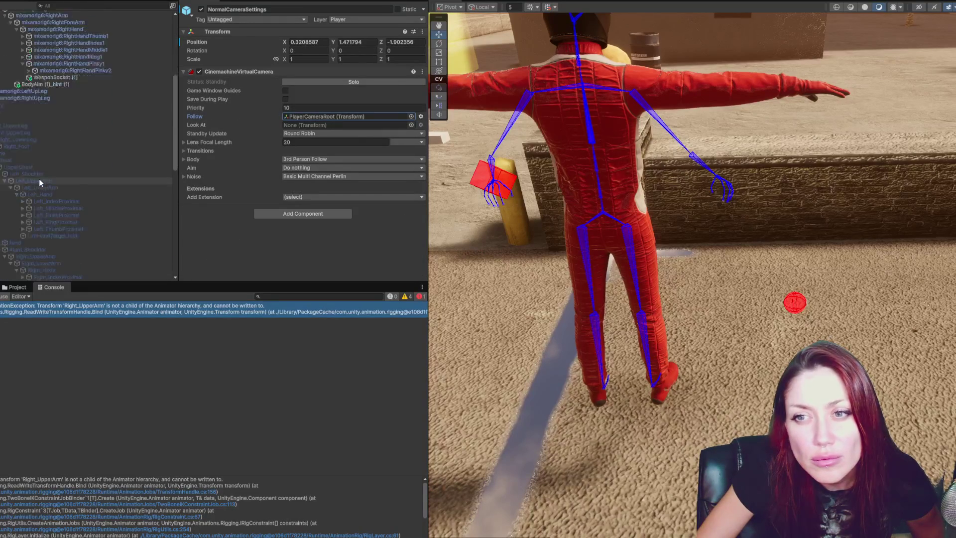
left_click(225, 143)
left_click(184, 143)
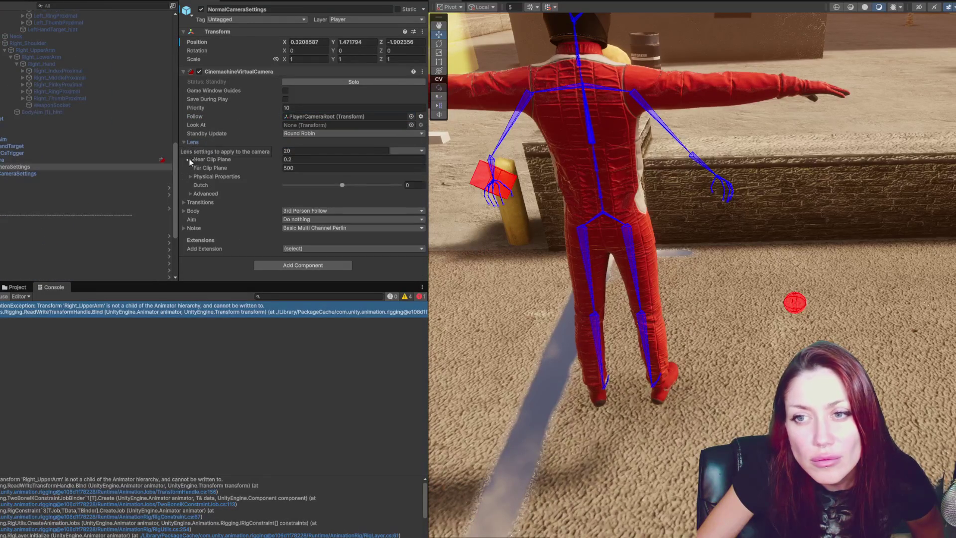
left_click(184, 203)
left_click(182, 202)
left_click(184, 210)
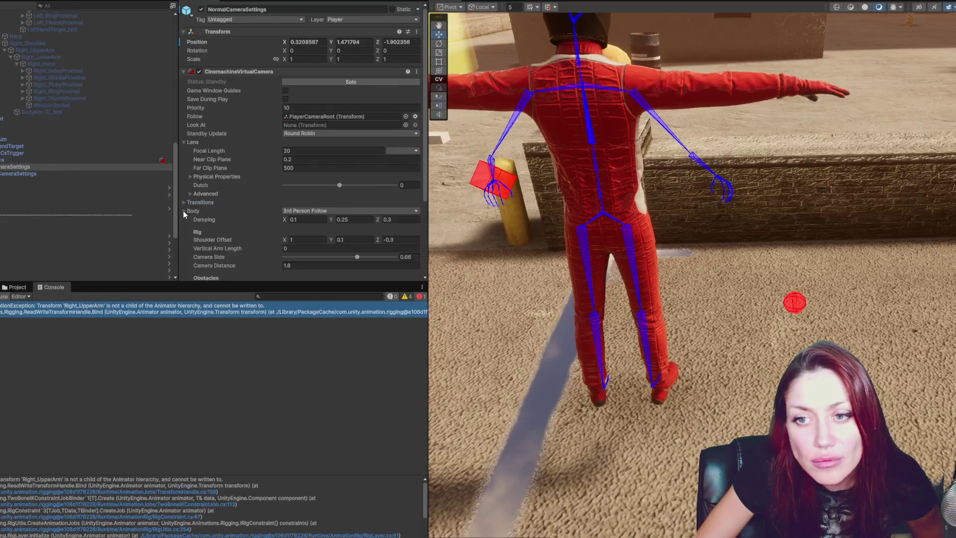
scroll(194, 204, "down", 3)
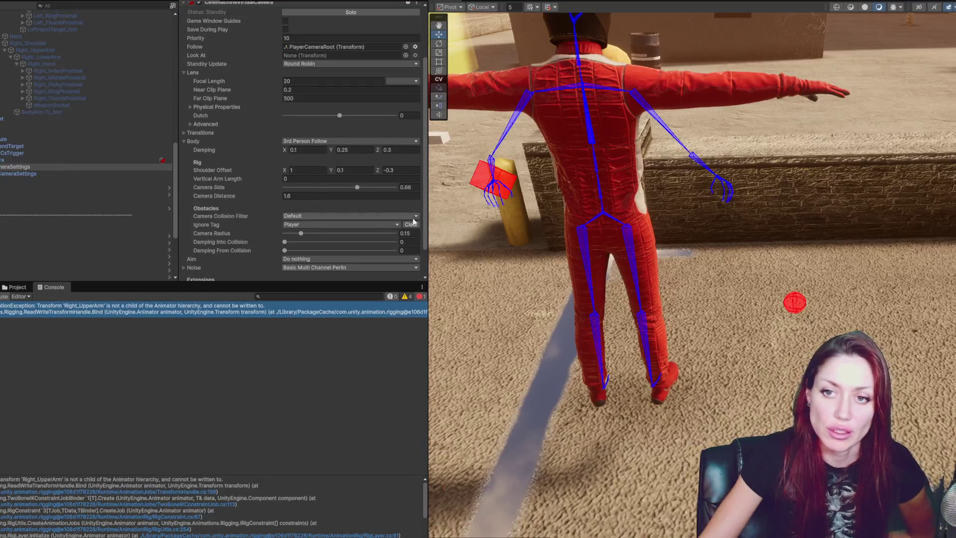
scroll(44, 186, "down", 5)
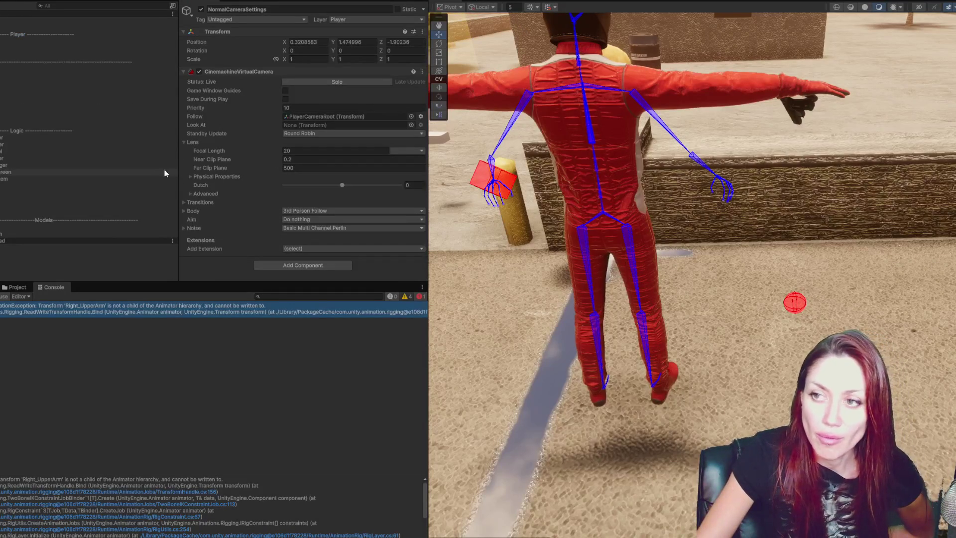
Check the project's character assets, then open the console bind error's source code
left_click(17, 287)
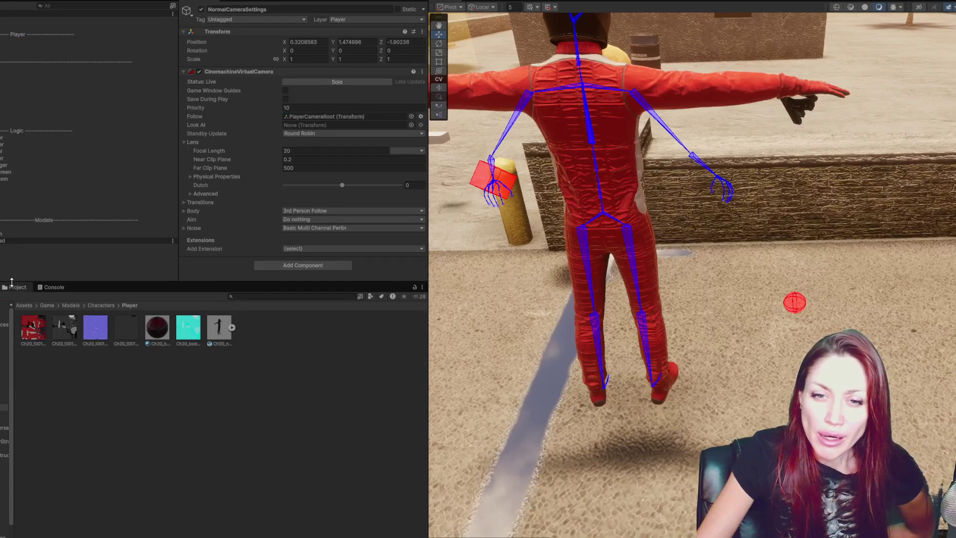
left_click(49, 287)
double_click(50, 312)
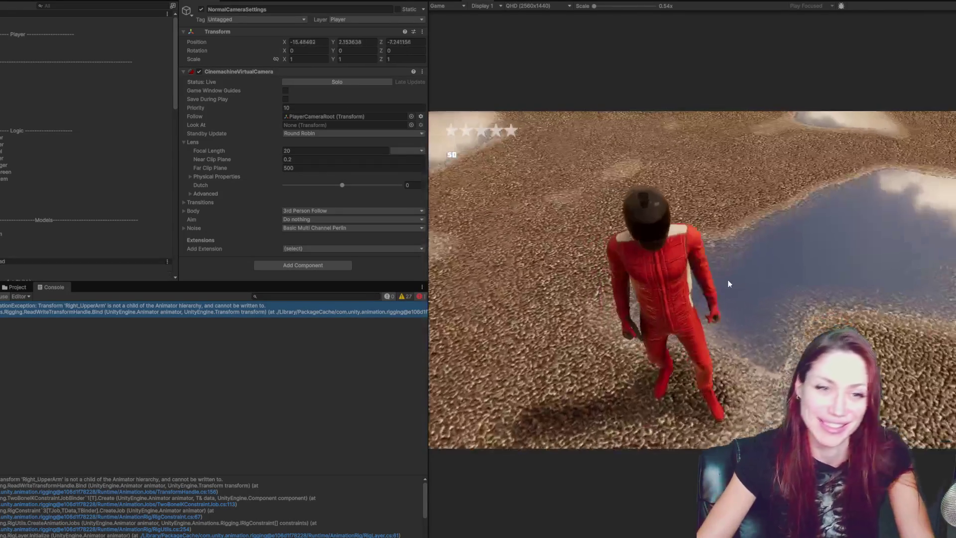
Play-test by running the character forward with W in the Game view, then stop
left_click(729, 284)
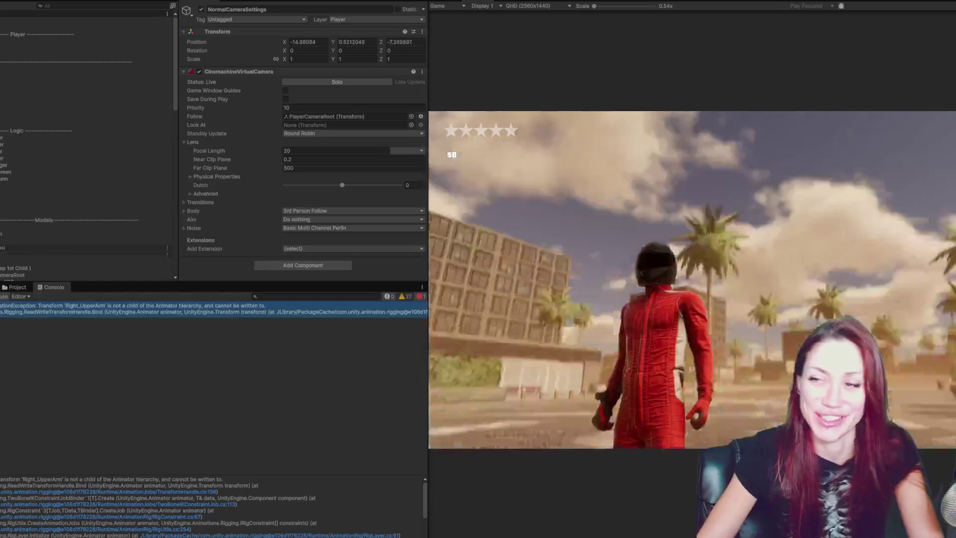
key("w")
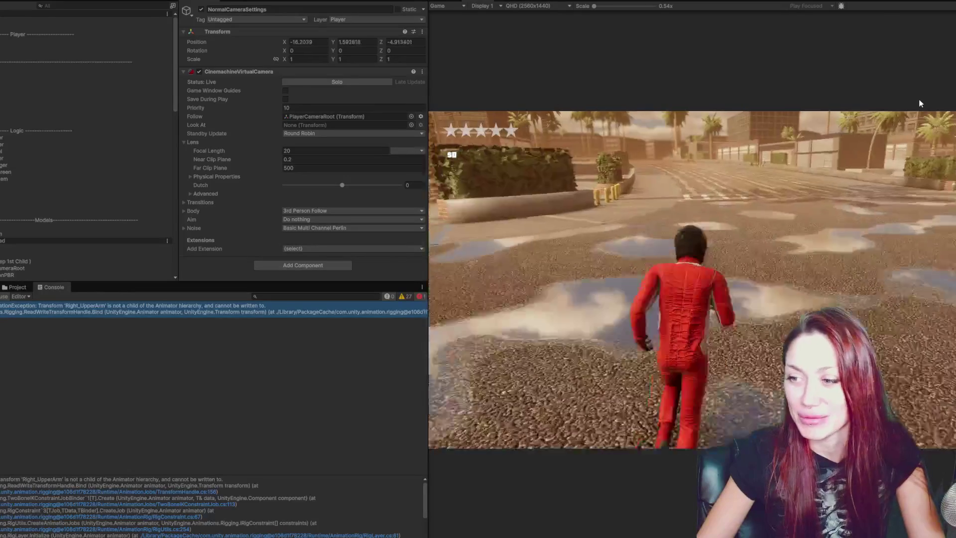
key("ctrl+p")
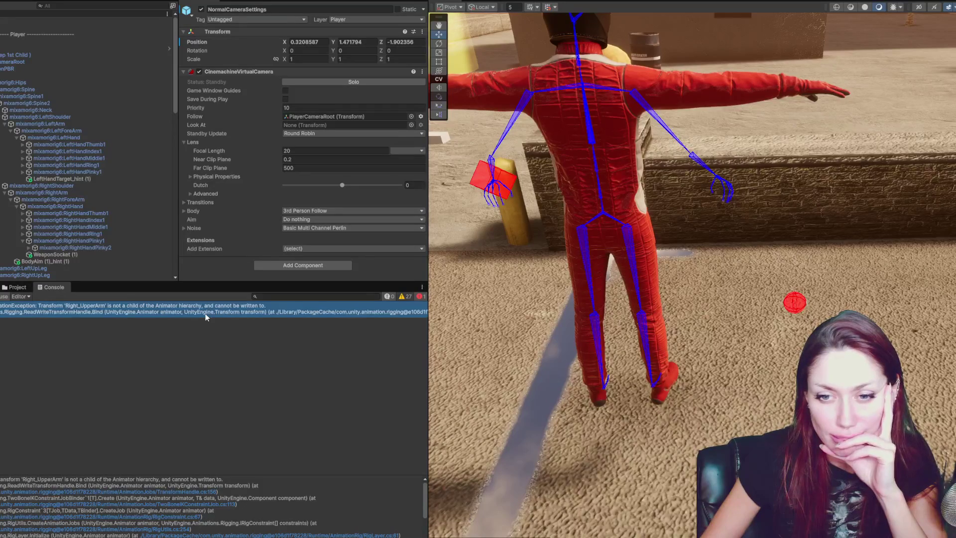
Open the Right_UpperArm bind error's source again, then return to Unity to read the stack trace
double_click(144, 306)
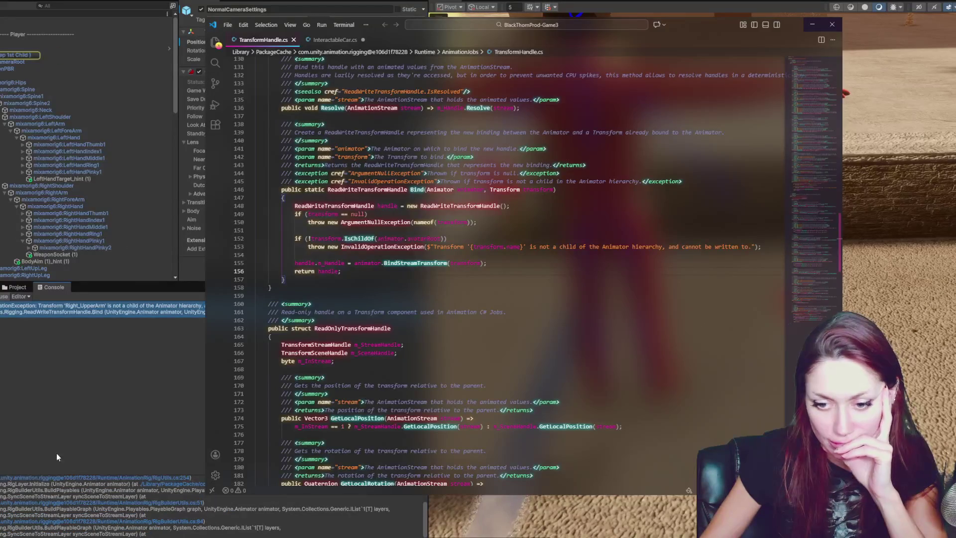
left_click(143, 381)
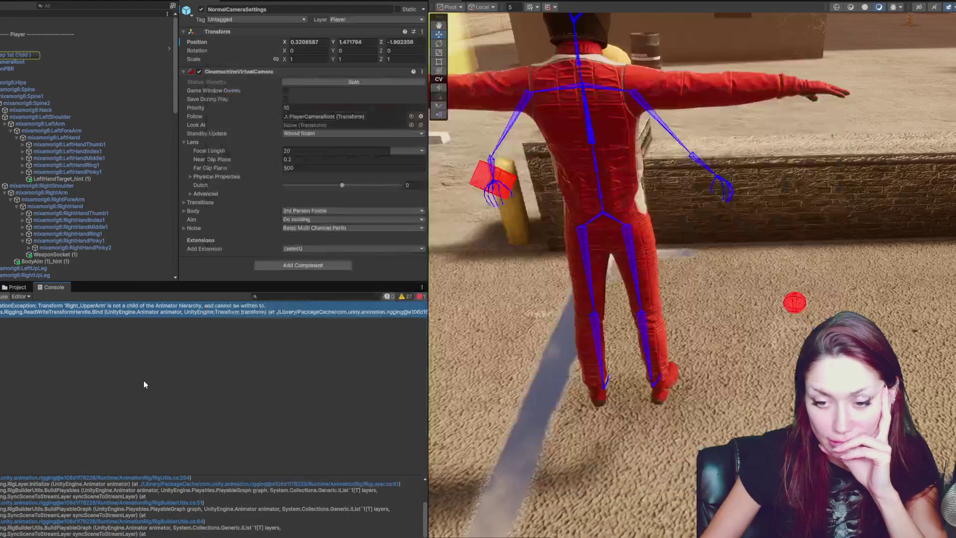
scroll(278, 497, "down", 1)
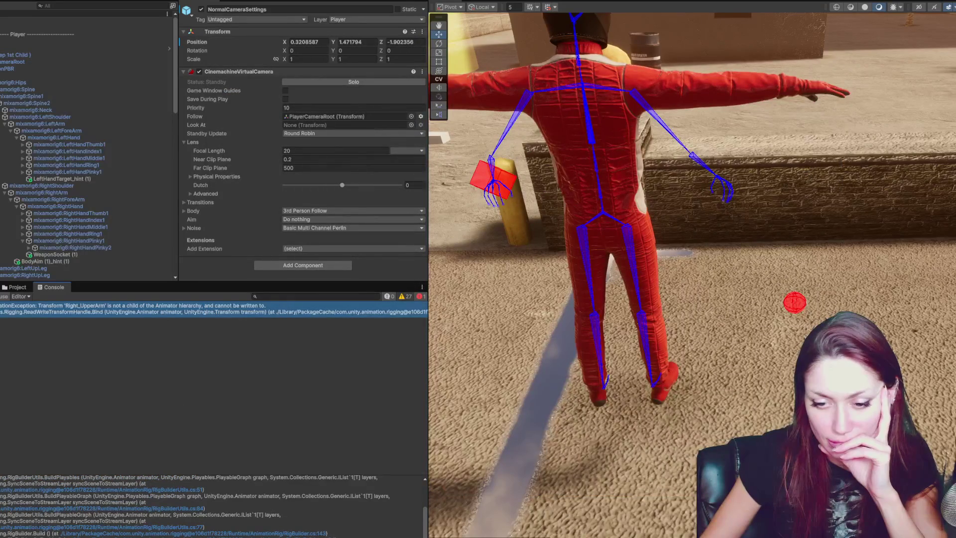
scroll(214, 507, "up", 1)
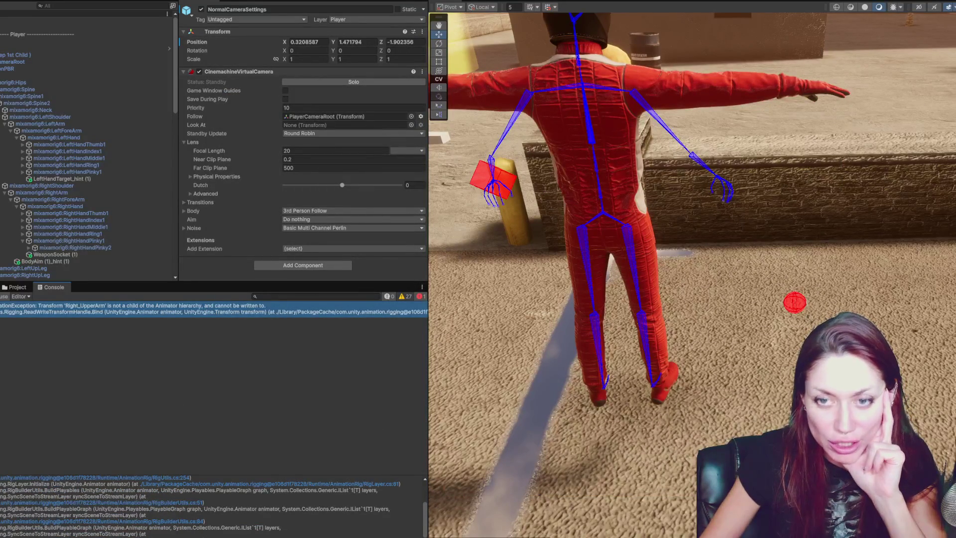
Run Animation Rigging > Rig Setup to add Animator and Rig Builder
left_click(144, 0)
mouse_move(80, 0)
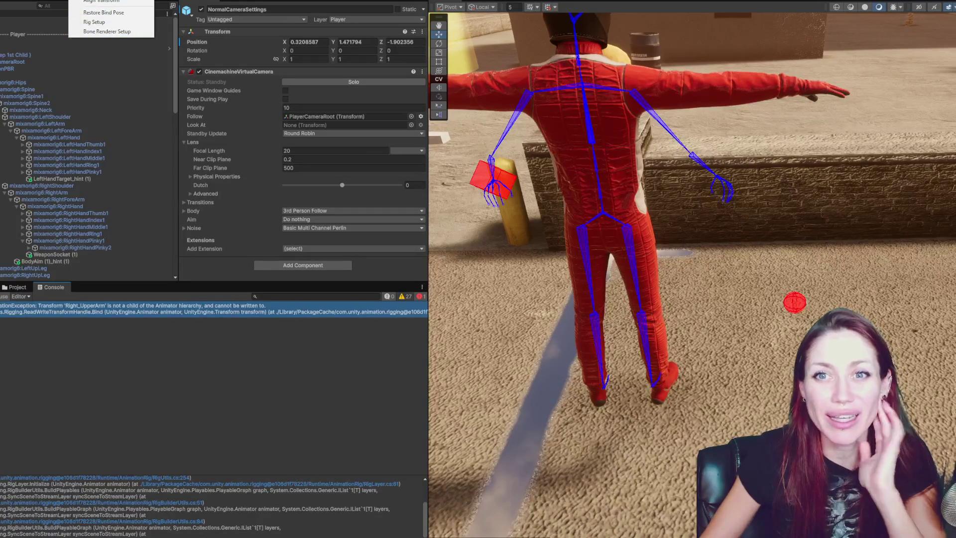
left_click(124, 22)
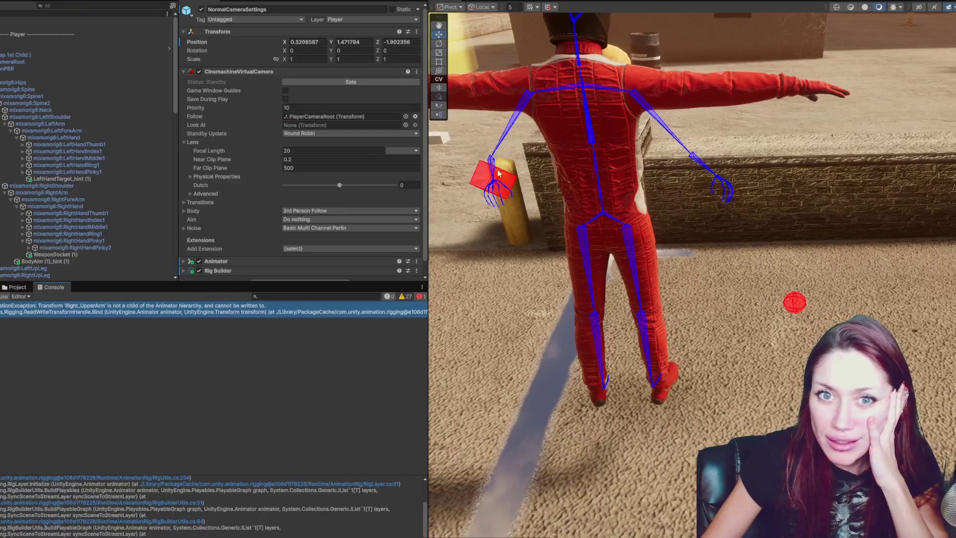
Select Ch20_nonPBR under Player (Keep 1st Child) and run Rig Setup on it
left_click(85, 53)
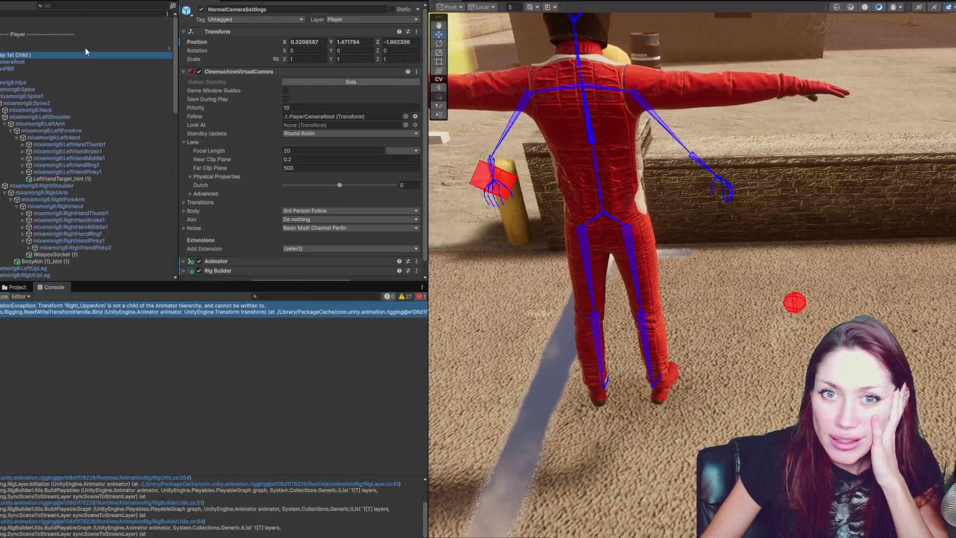
left_click(52, 70)
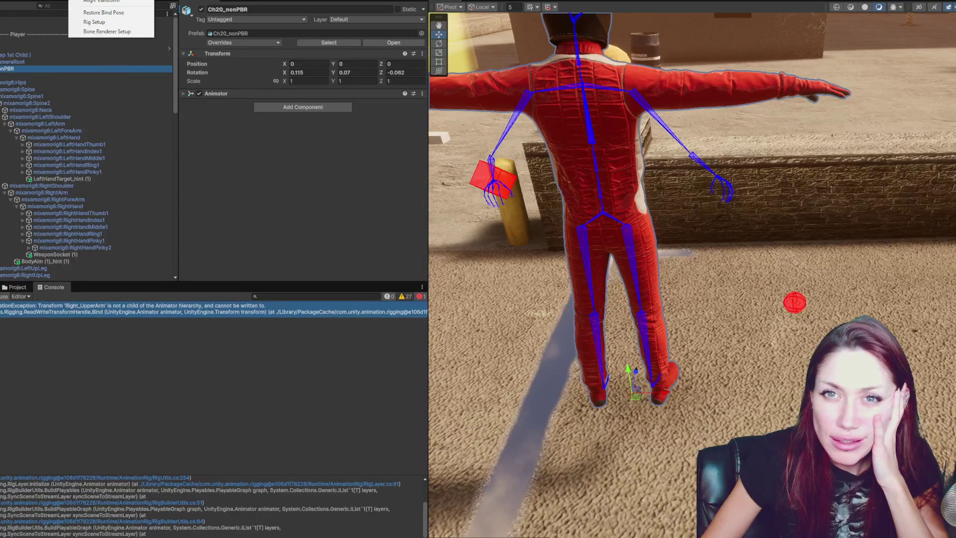
left_click(98, 22)
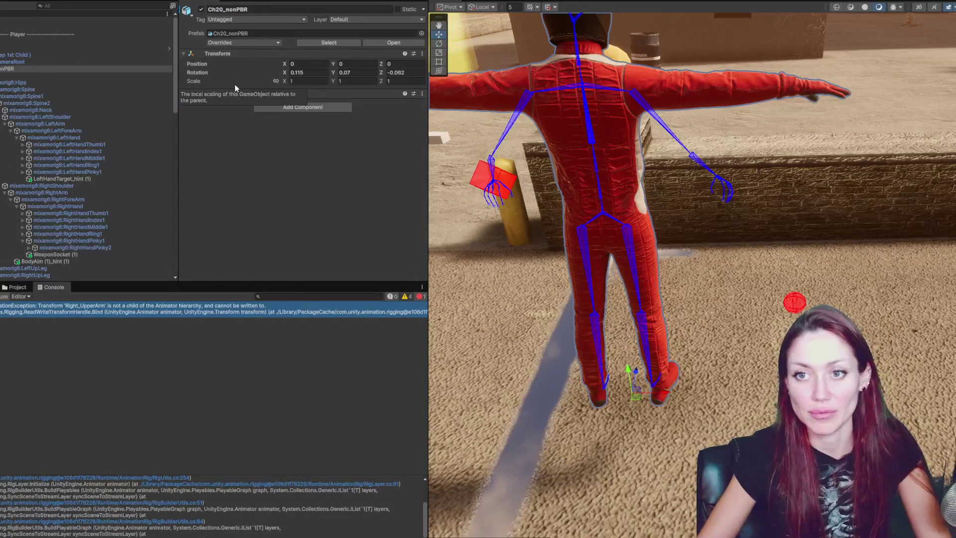
Review the Ragdoll Controller settings, then reselect the Ch20_nonPBR character model
left_click(229, 148)
left_click(241, 149)
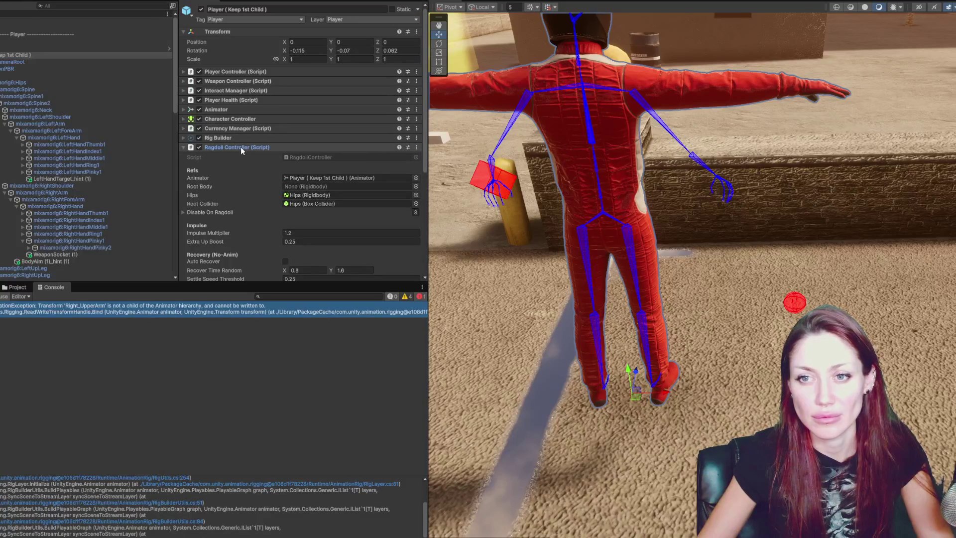
left_click(241, 147)
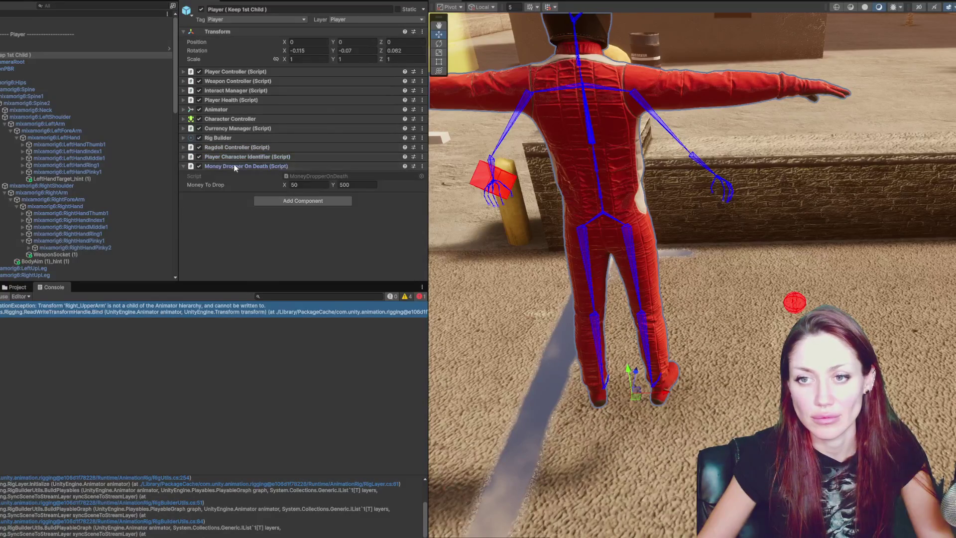
left_click(239, 148)
left_click(239, 149)
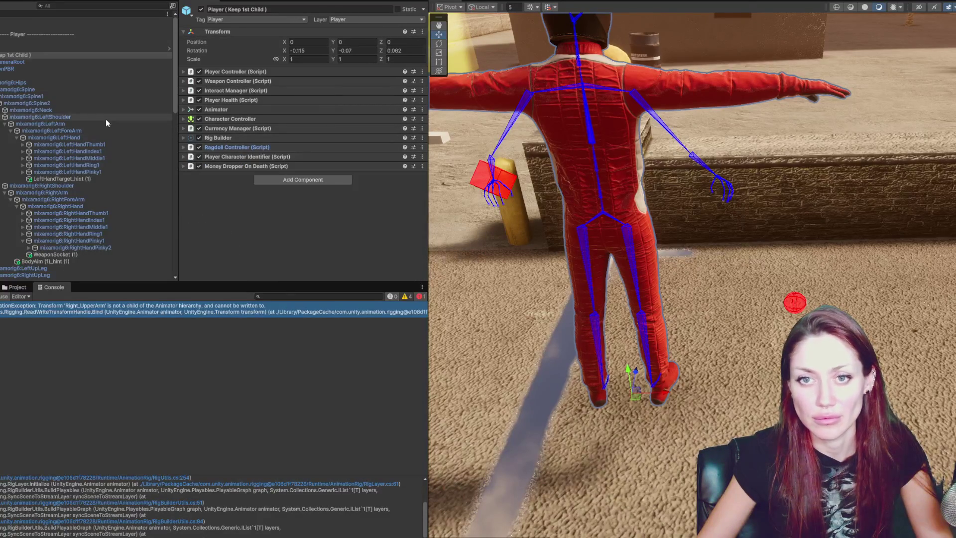
left_click(42, 61)
left_click(44, 69)
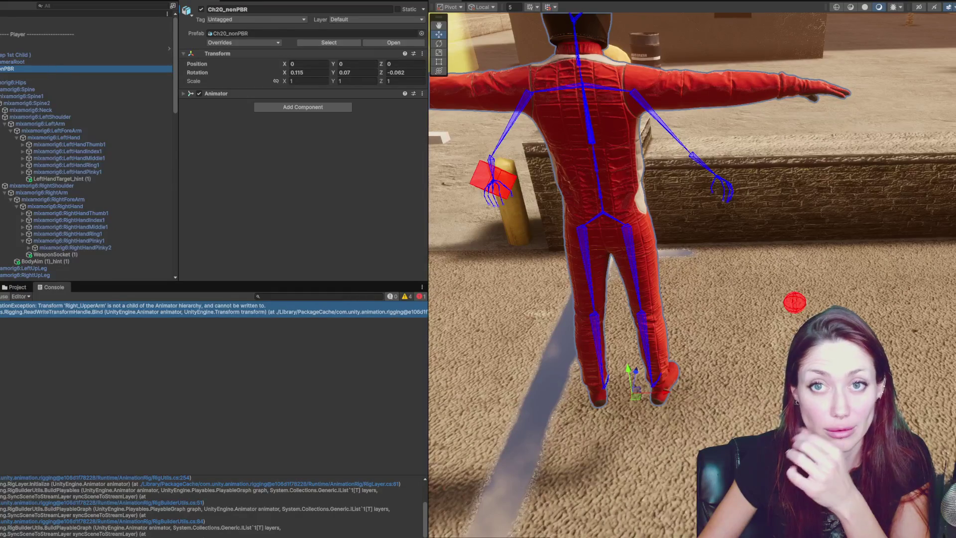
left_click(90, 0)
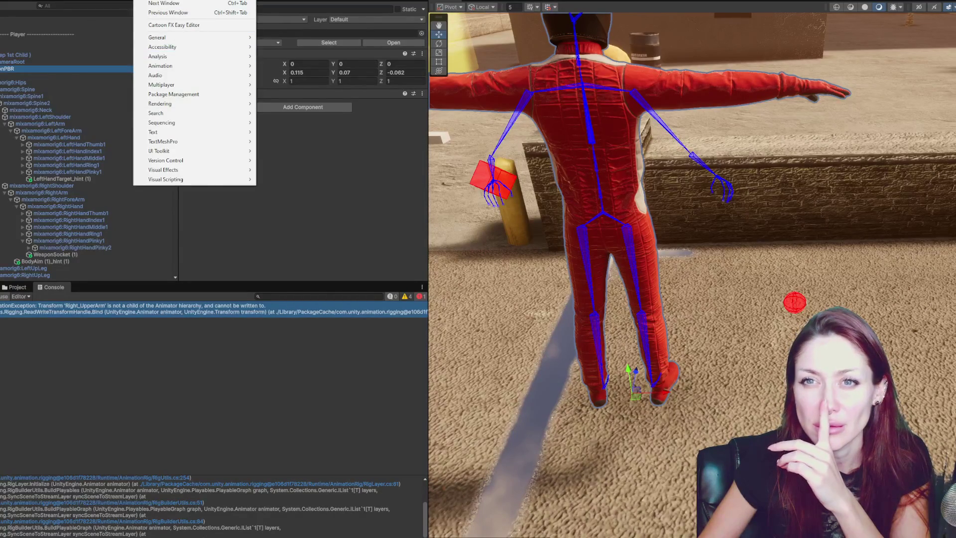
Open the Ragdoll Builder window and inspect the Ch20, Ch20_nonPBR and Player objects
mouse_move(3, 0)
mouse_move(50, 9)
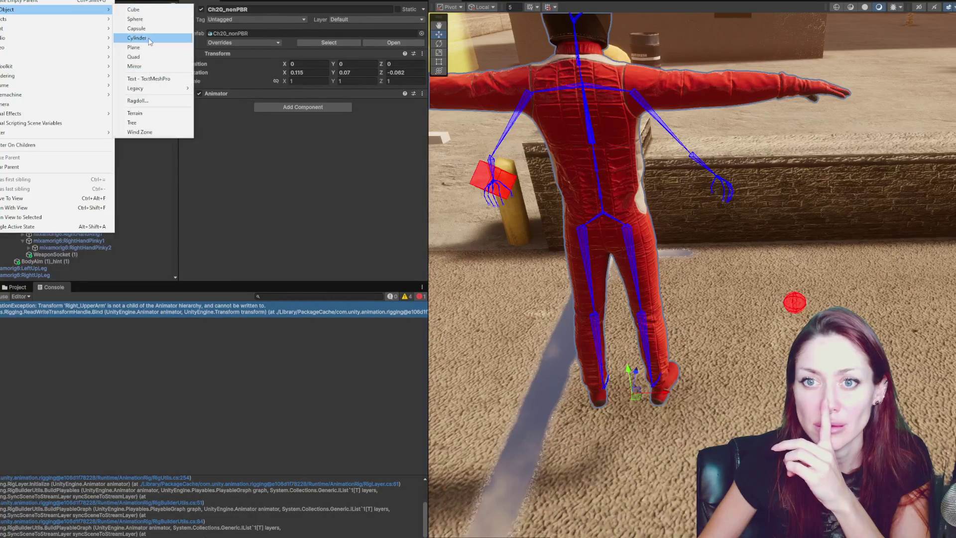
left_click(149, 102)
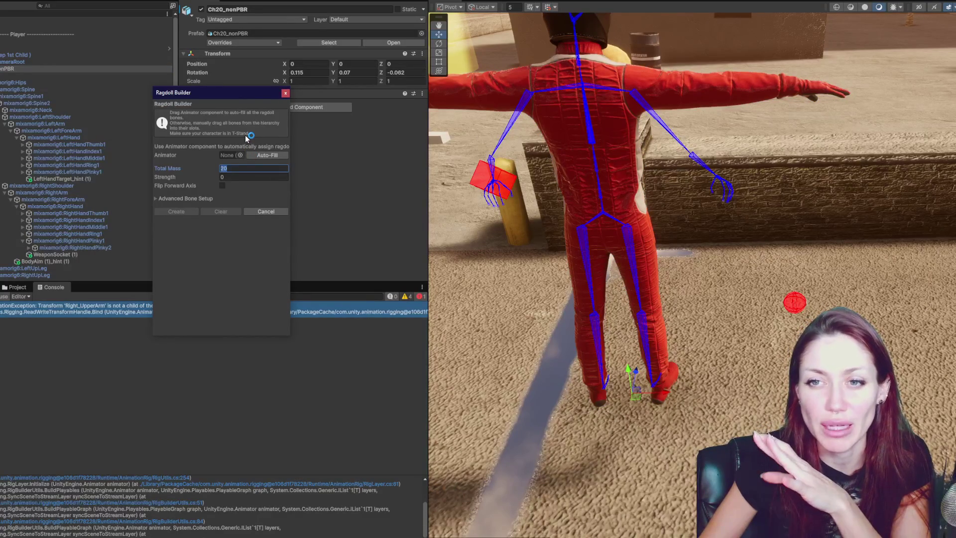
left_click_drag(252, 94, 267, 92)
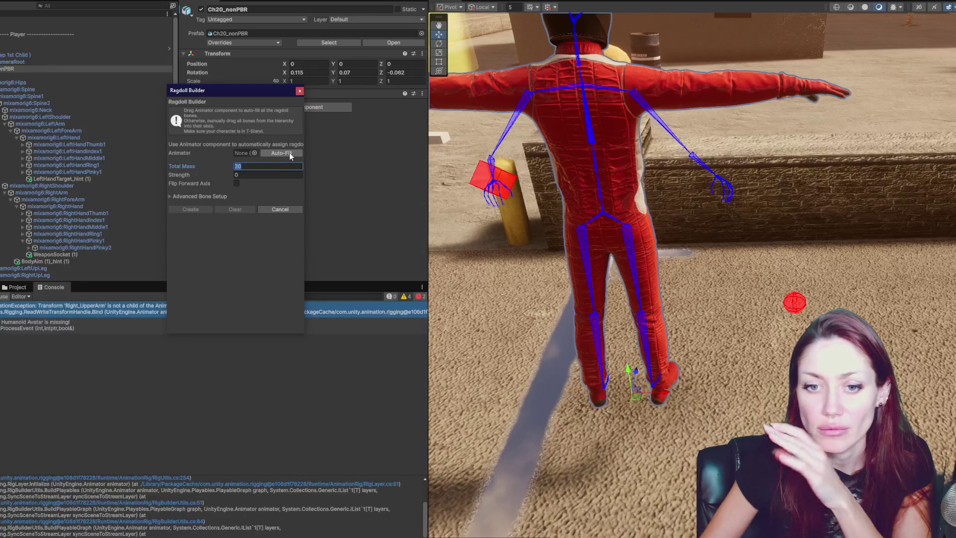
left_click(64, 75)
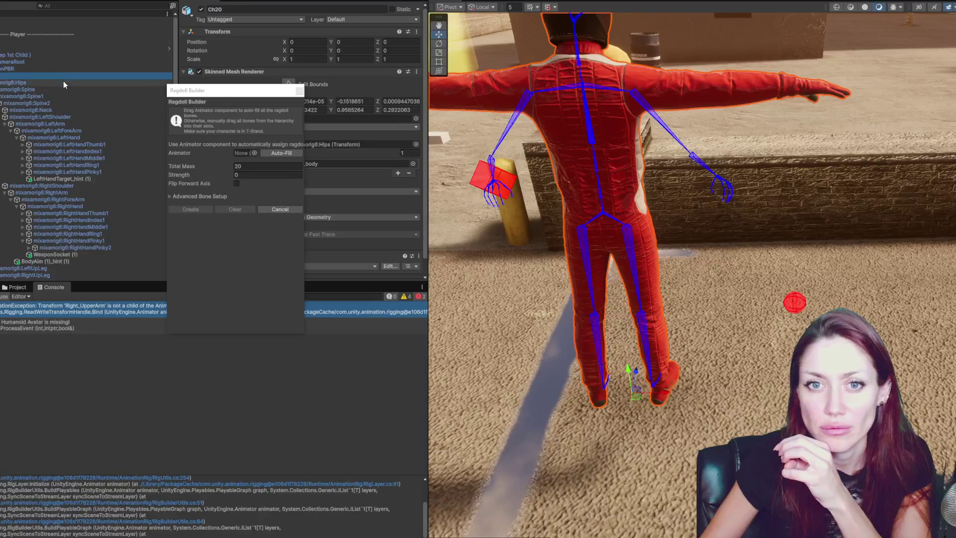
left_click(75, 70)
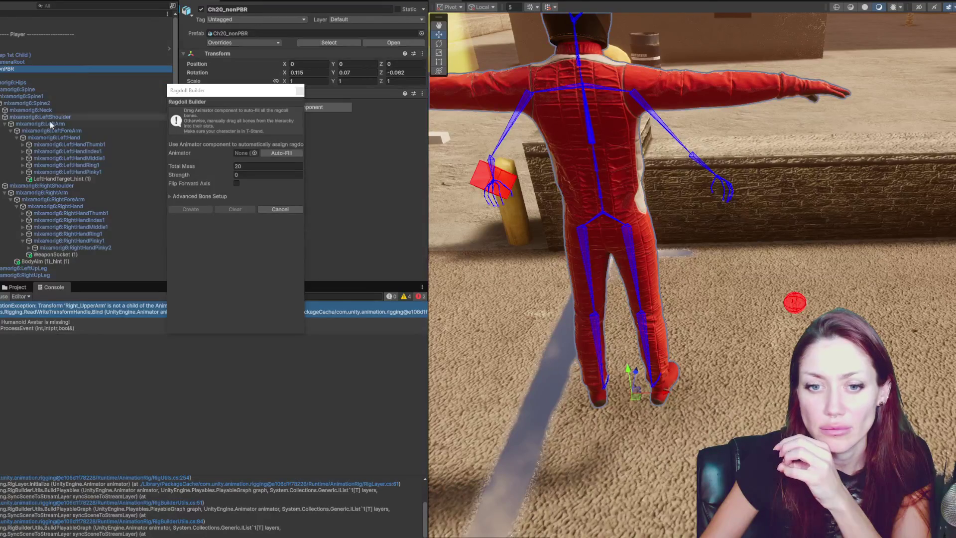
left_click(33, 55)
left_click(24, 69)
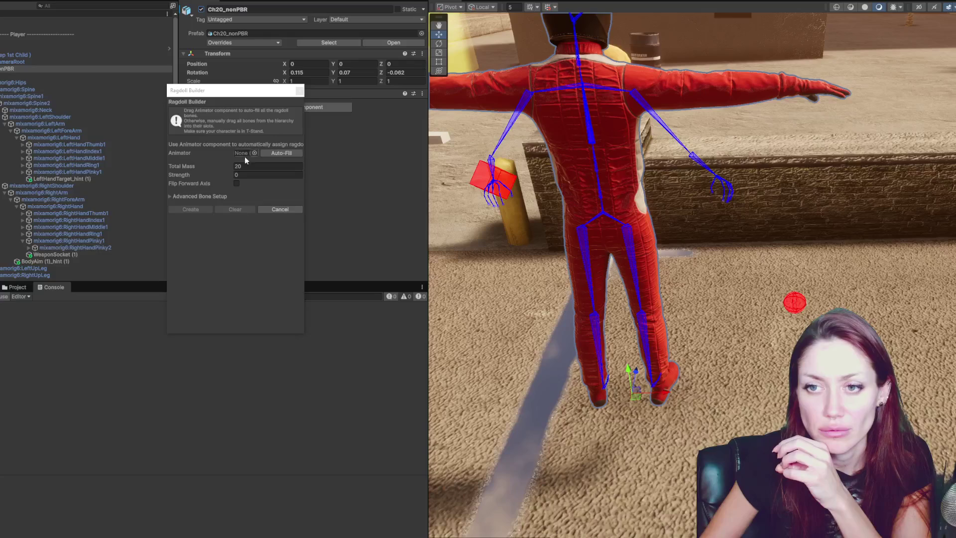
Assign Player (Keep 1st Child) as the Ragdoll Builder's Animator and show the bone slots
left_click(59, 51)
left_click(58, 53)
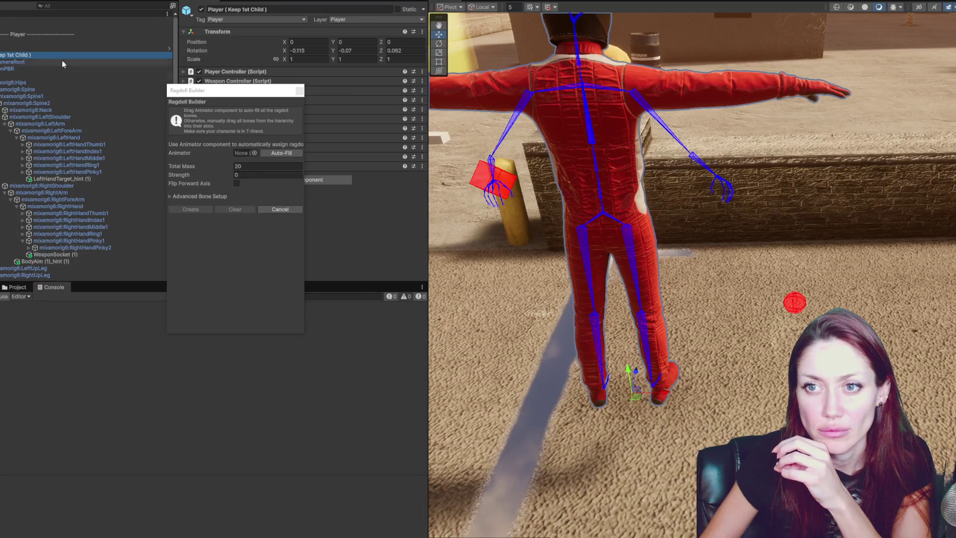
left_click(277, 153)
mouse_move(256, 89)
left_mouse_down()
mouse_move(491, 79)
mouse_move(443, 75)
left_mouse_up()
mouse_move(26, 58)
left_mouse_down()
mouse_move(436, 150)
mouse_move(429, 138)
left_mouse_up()
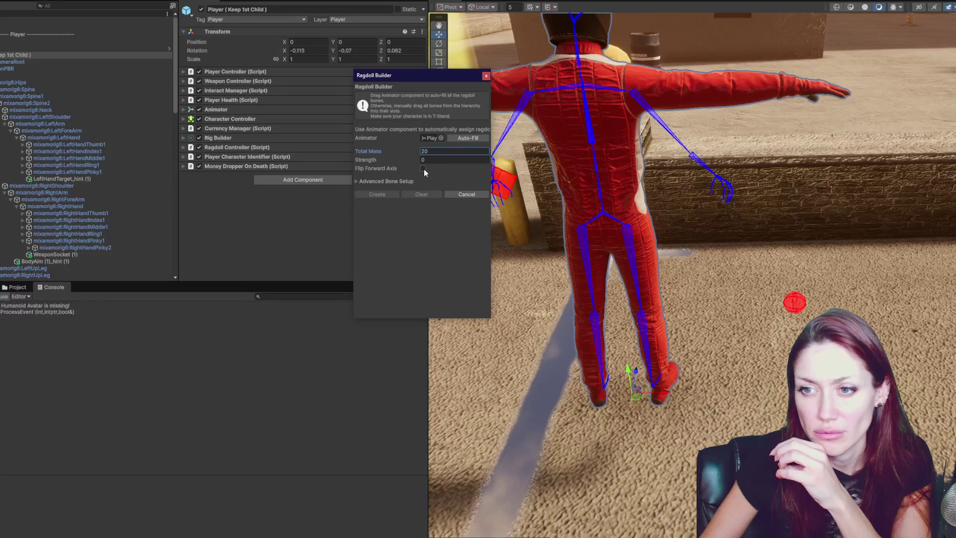
left_click(376, 181)
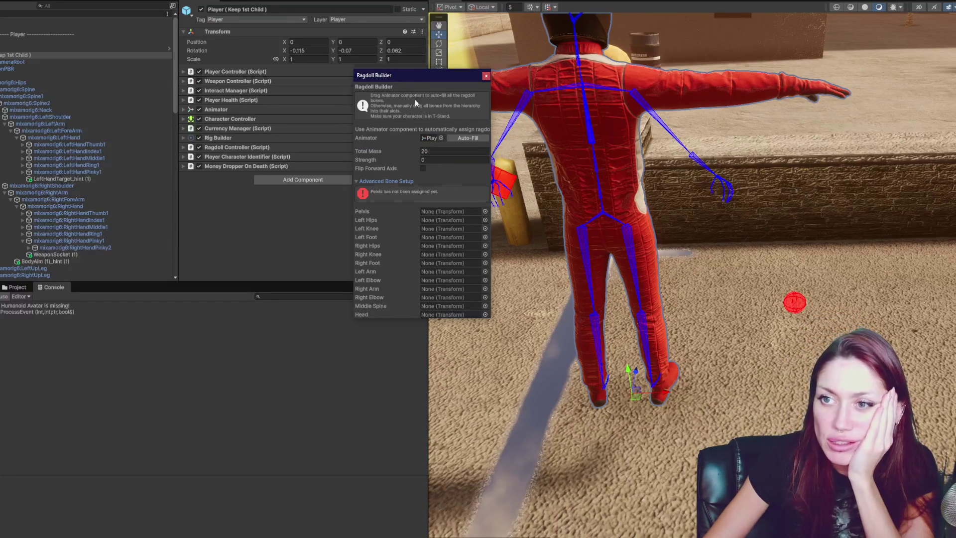
Assign mixamorig6 Hips as pelvis plus LeftUpLeg, LeftLeg, RightLeg and RightFoot leg slots
mouse_move(410, 76)
left_mouse_down()
mouse_move(279, 65)
mouse_move(185, 3)
left_mouse_up()
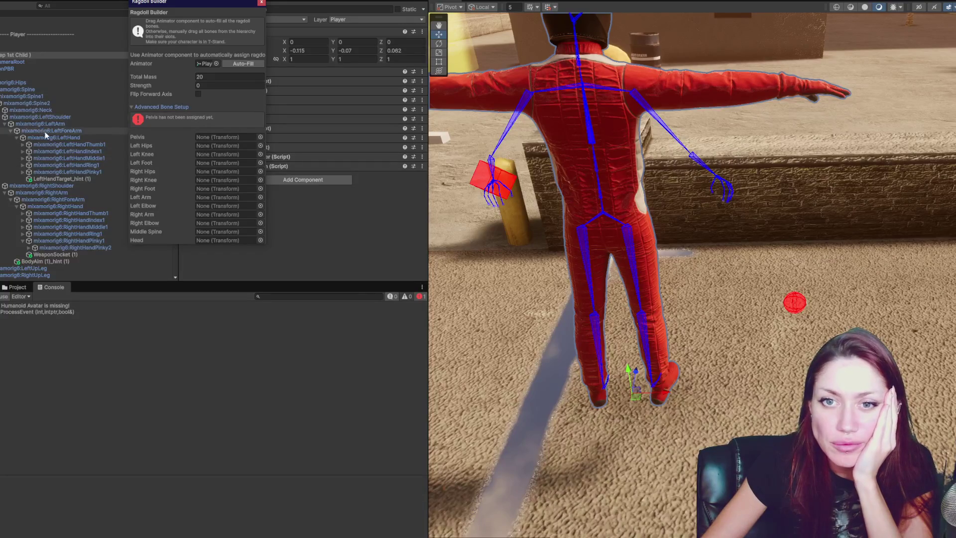
mouse_move(19, 83)
left_mouse_down()
mouse_move(222, 145)
mouse_move(228, 137)
left_mouse_up()
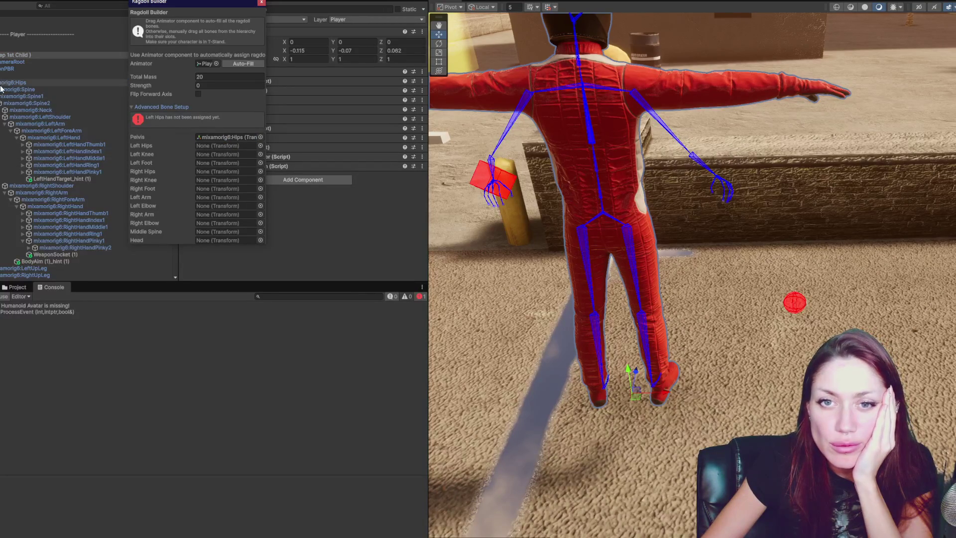
mouse_move(2, 91)
left_mouse_down()
mouse_move(200, 146)
mouse_move(225, 142)
left_mouse_up()
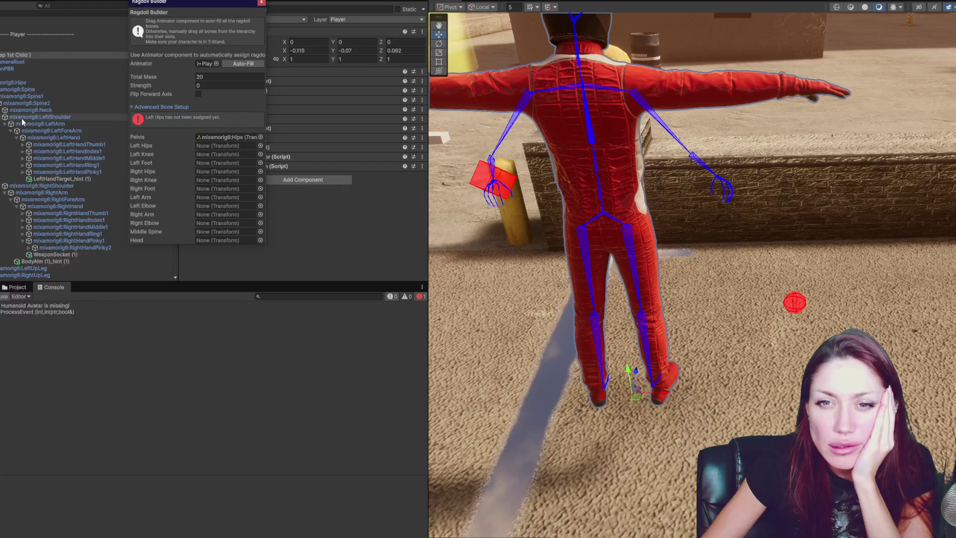
left_click(1, 90)
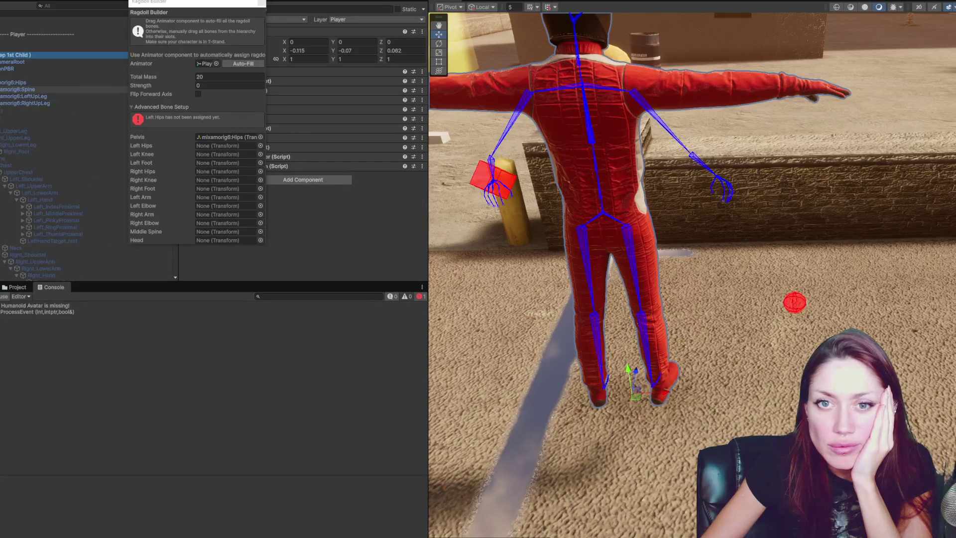
left_click(1, 96)
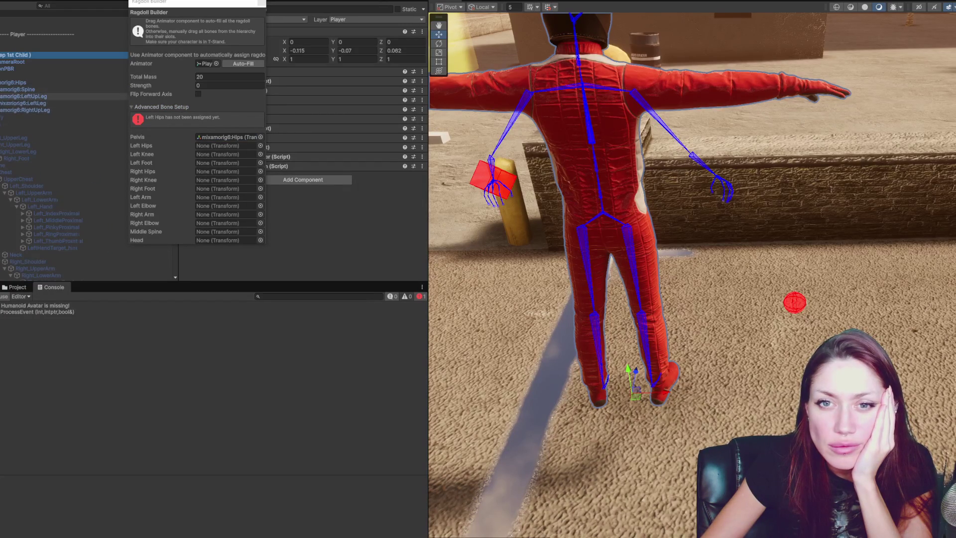
left_click(1, 103)
left_click_drag(31, 96, 214, 146)
mouse_move(20, 103)
left_mouse_down()
mouse_move(215, 154)
mouse_move(29, 111)
mouse_move(217, 172)
left_mouse_up()
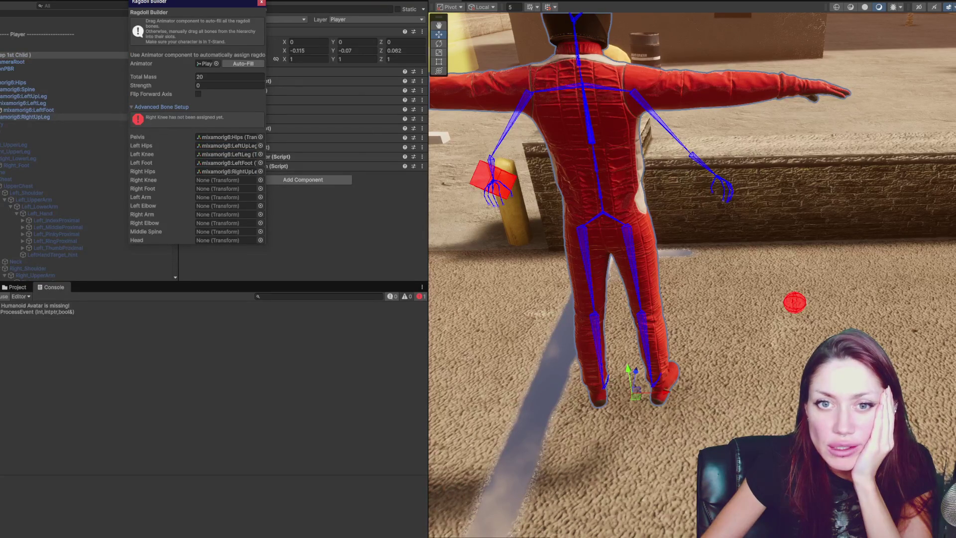
left_click_drag(19, 124, 227, 180)
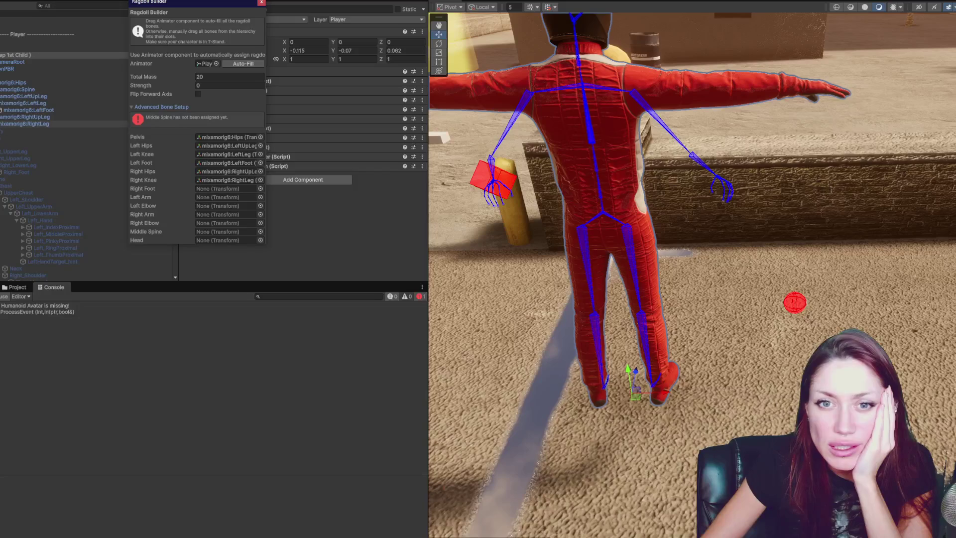
mouse_move(29, 132)
left_mouse_down()
mouse_move(169, 185)
mouse_move(225, 193)
left_mouse_up()
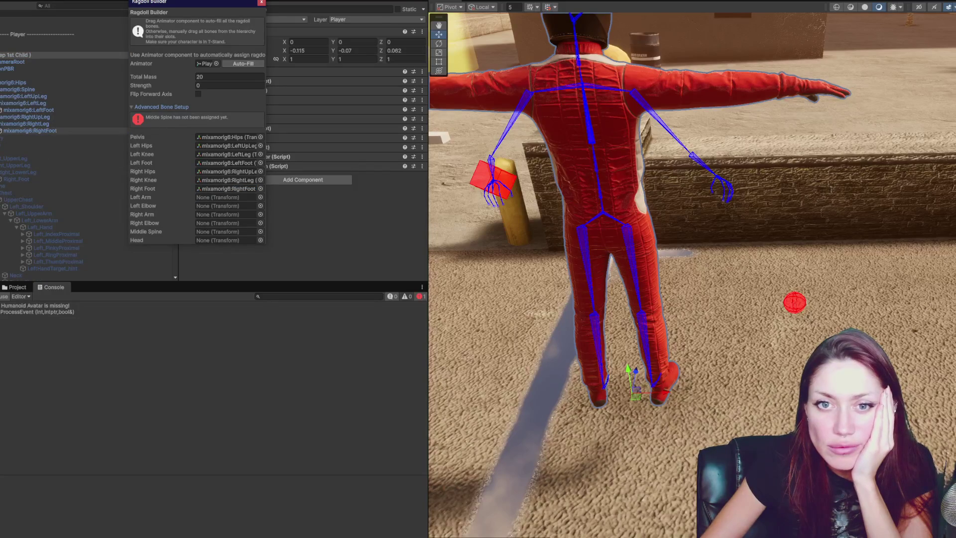
Assign the LeftArm, LeftForeArm, RightArm, Spine1 and Head bones to their ragdoll slots
left_click(2, 90, "alt")
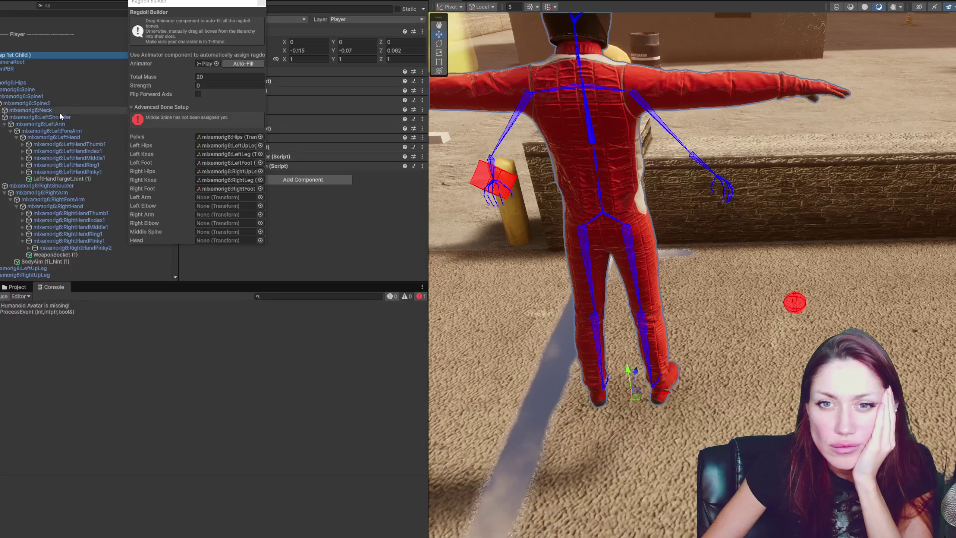
left_click_drag(62, 125, 216, 196)
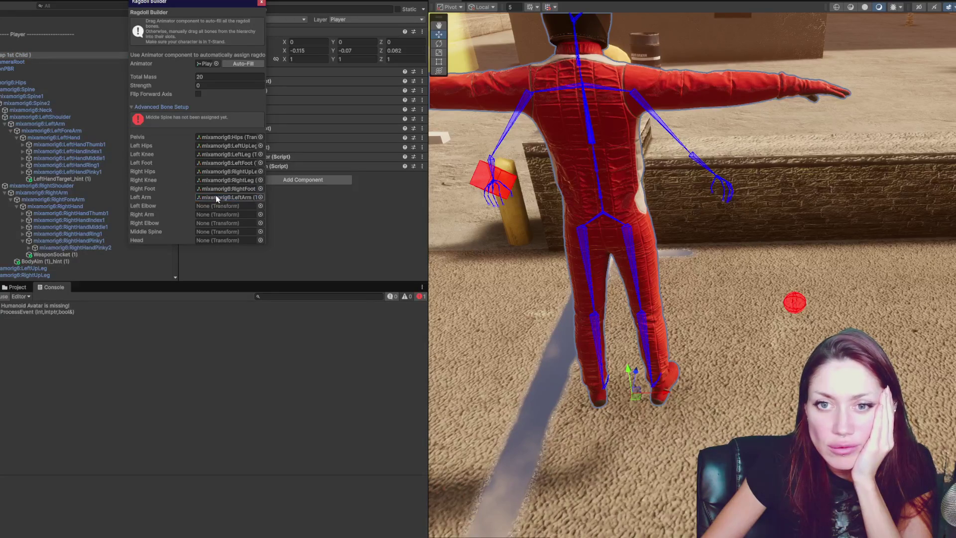
mouse_move(64, 130)
left_mouse_down()
mouse_move(225, 211)
mouse_move(217, 204)
left_mouse_up()
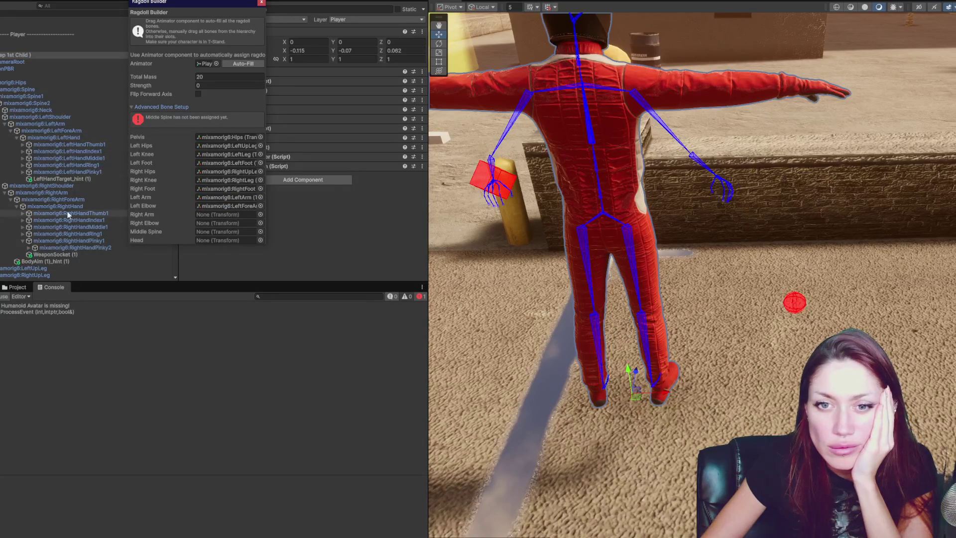
left_click_drag(67, 193, 220, 215)
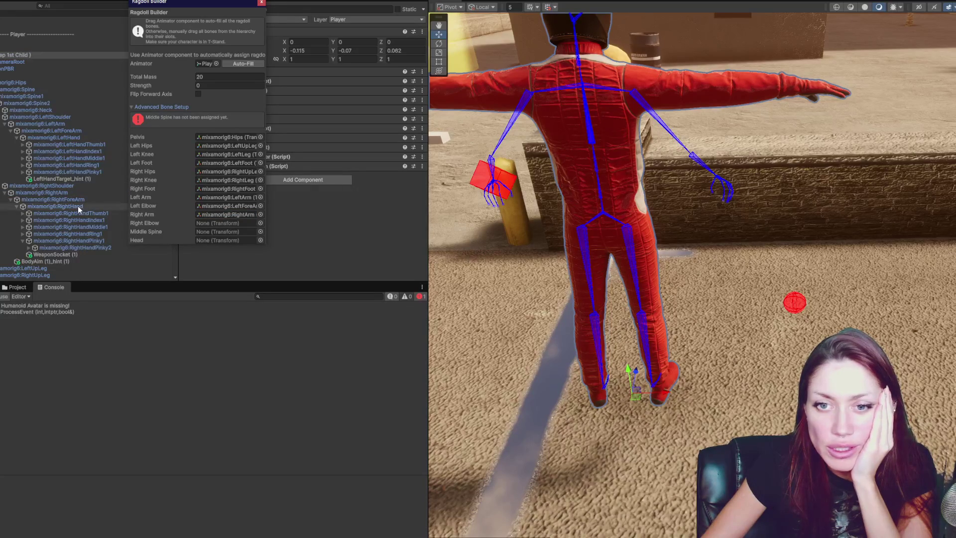
left_click_drag(77, 206, 230, 222)
left_click(555, 227)
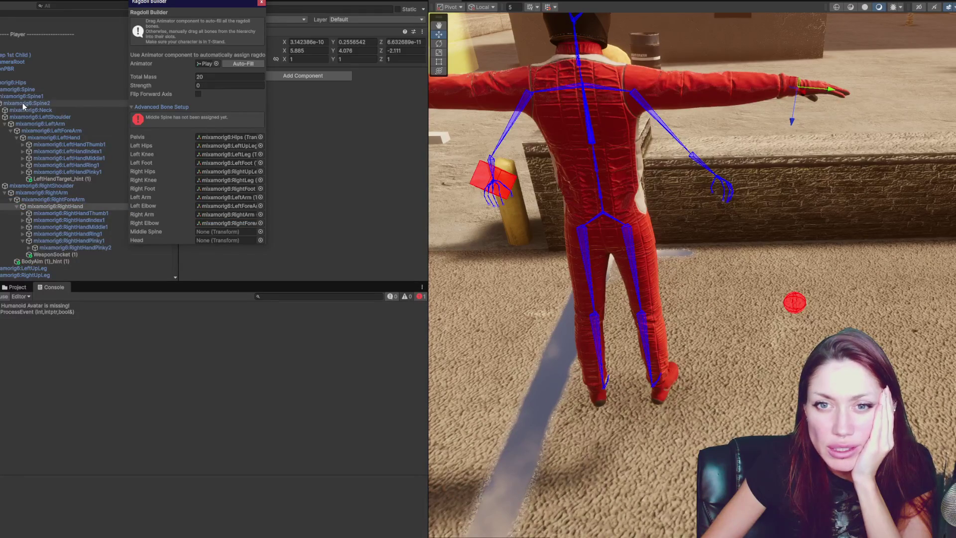
left_click_drag(20, 98, 225, 236)
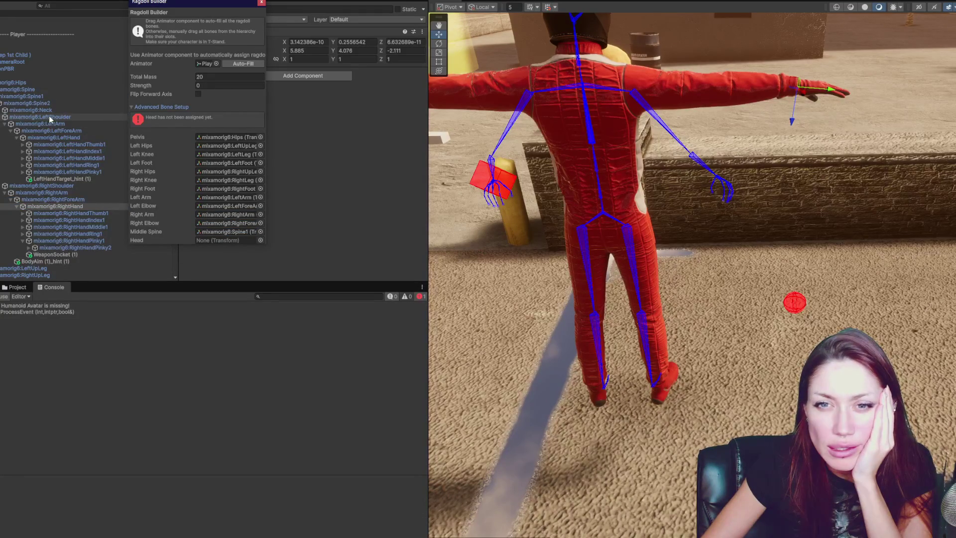
left_click(2, 117)
left_click(2, 123)
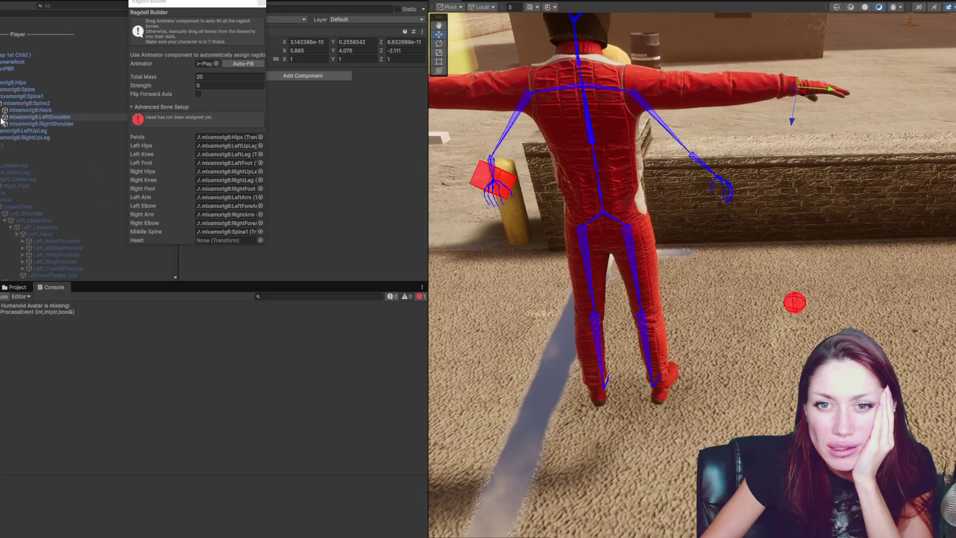
left_click(2, 110)
left_click_drag(29, 117, 218, 242)
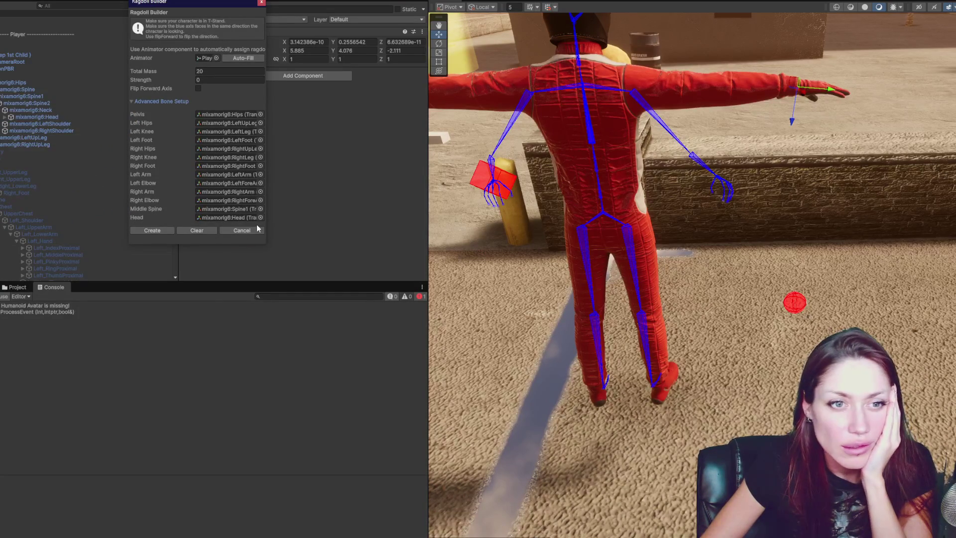
Set Total Mass to 70 and create the ragdoll
left_click(209, 71)
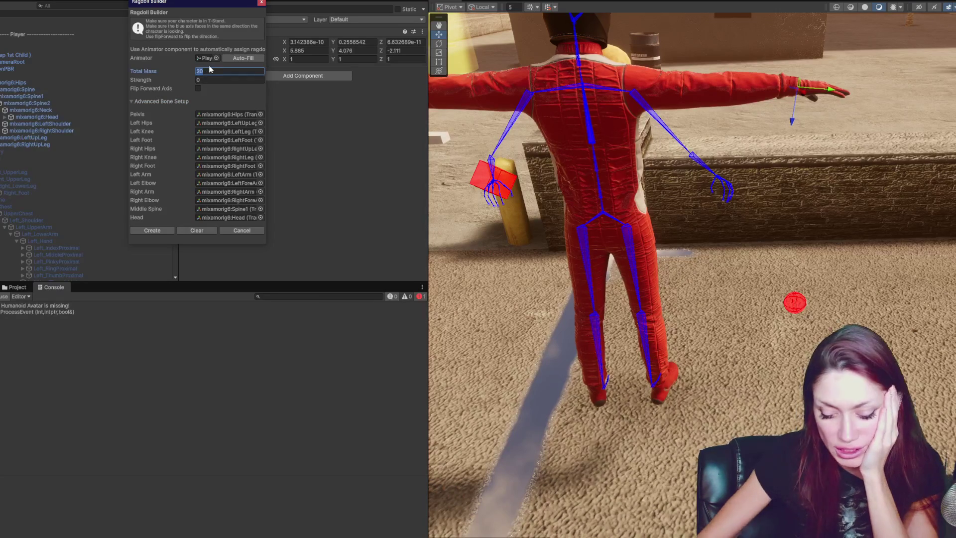
type("70")
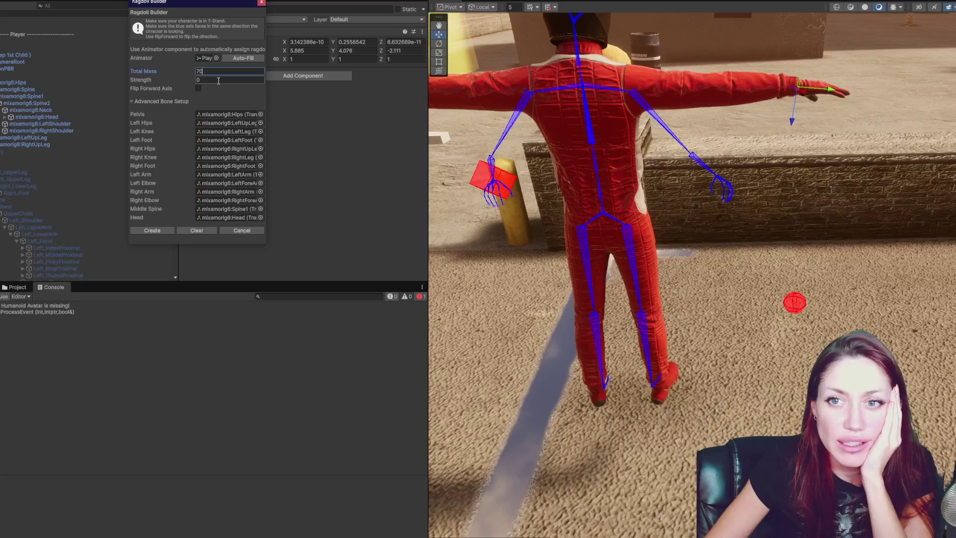
left_click(174, 230)
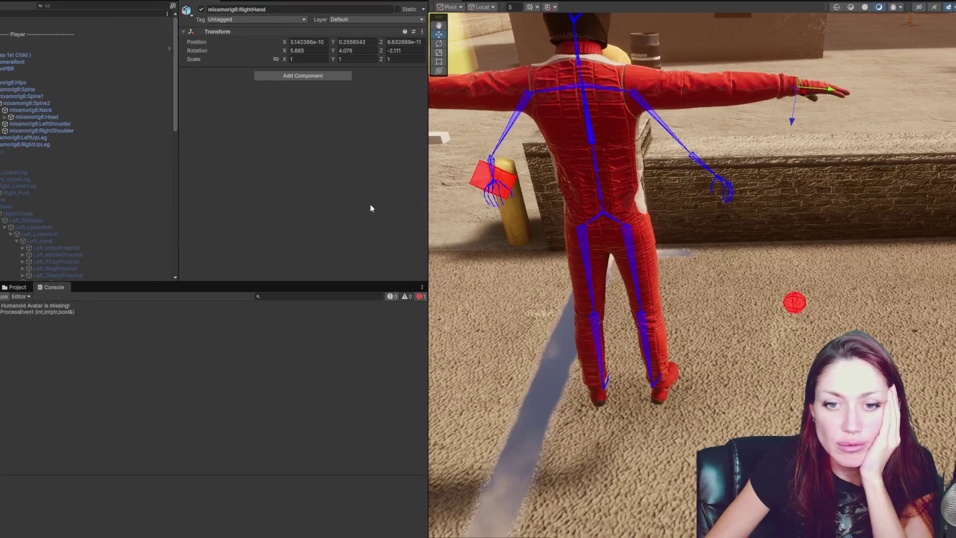
Follow the Player's Animator avatar to the Ch20_nonPBR model's import settings
left_click(45, 55)
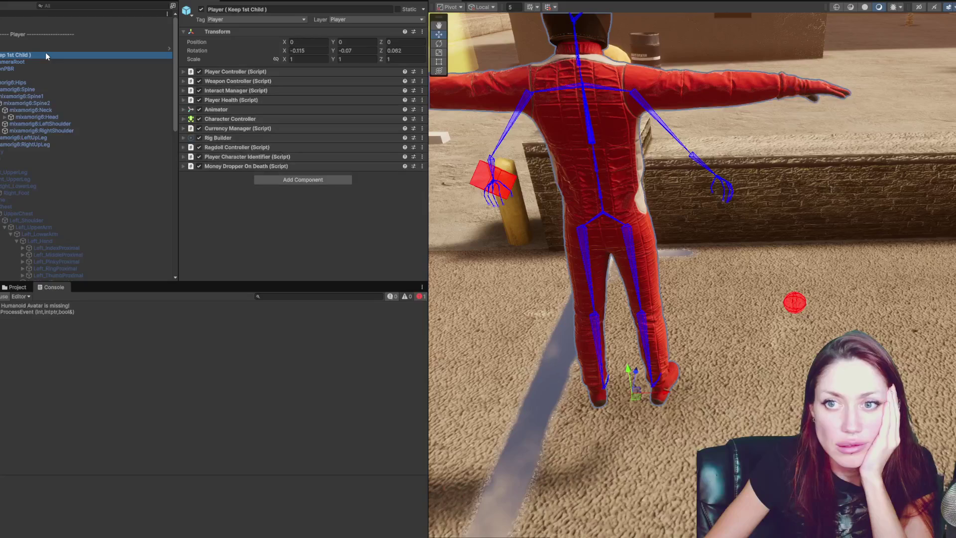
left_click(213, 107)
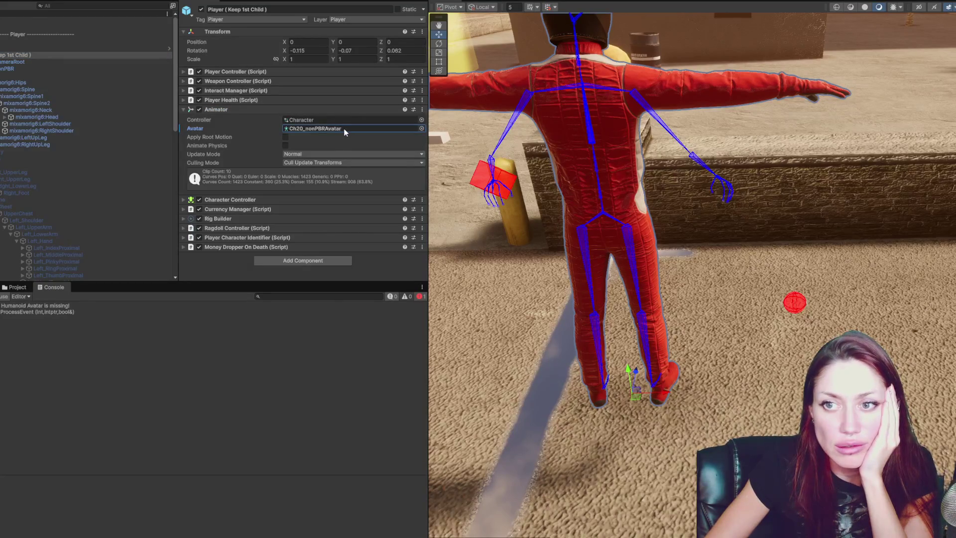
left_click(18, 288)
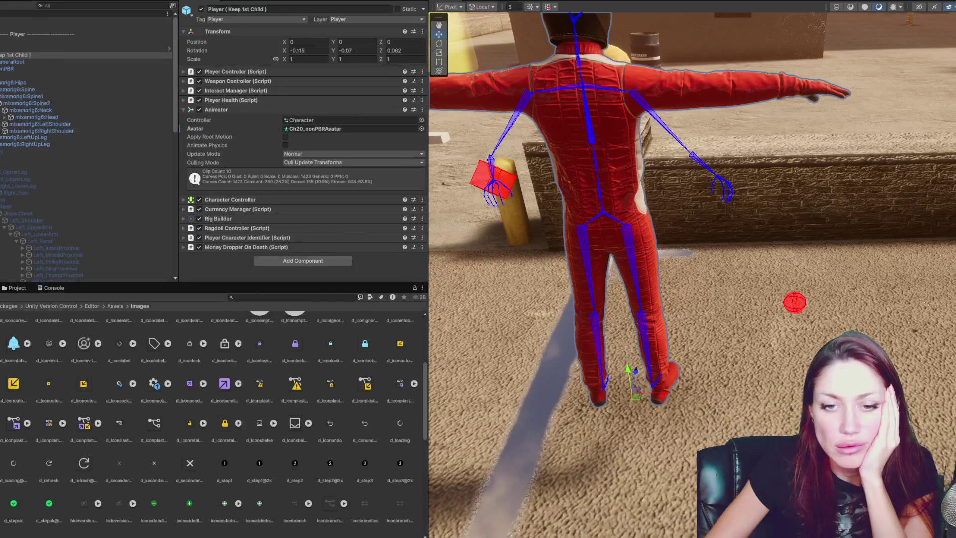
left_click(320, 130)
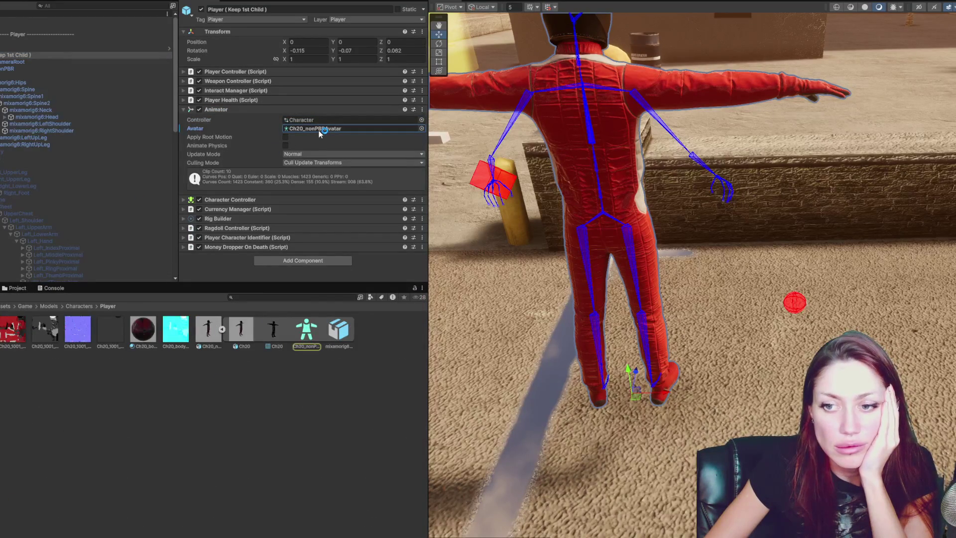
left_click(211, 329)
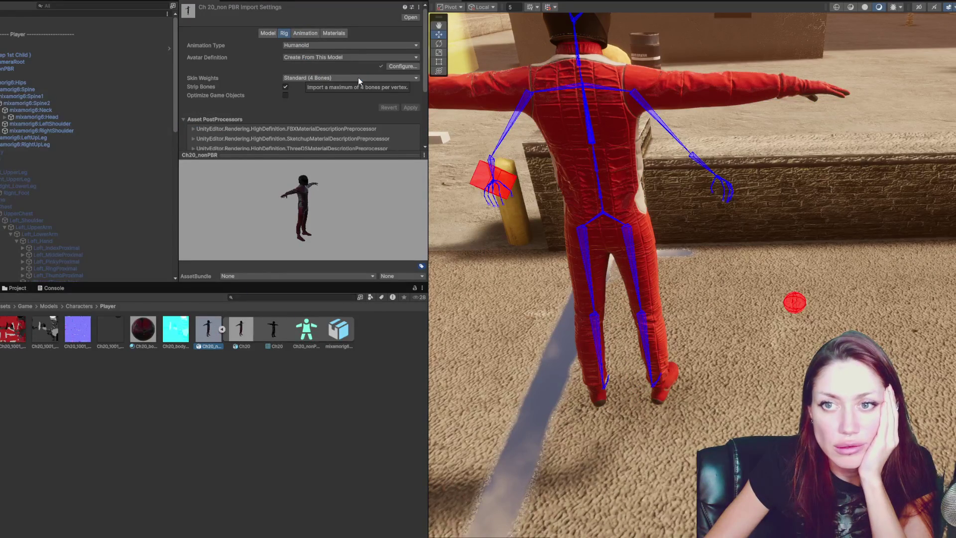
Keep Skin Weights at Standard (4 Bones), review Materials, Animation and Model tabs, and apply
left_click(317, 78)
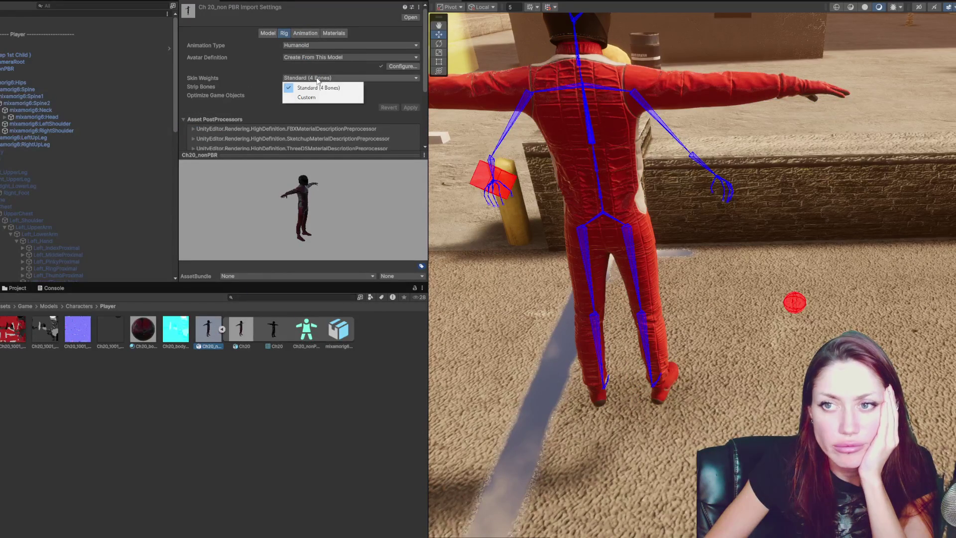
left_click(317, 87)
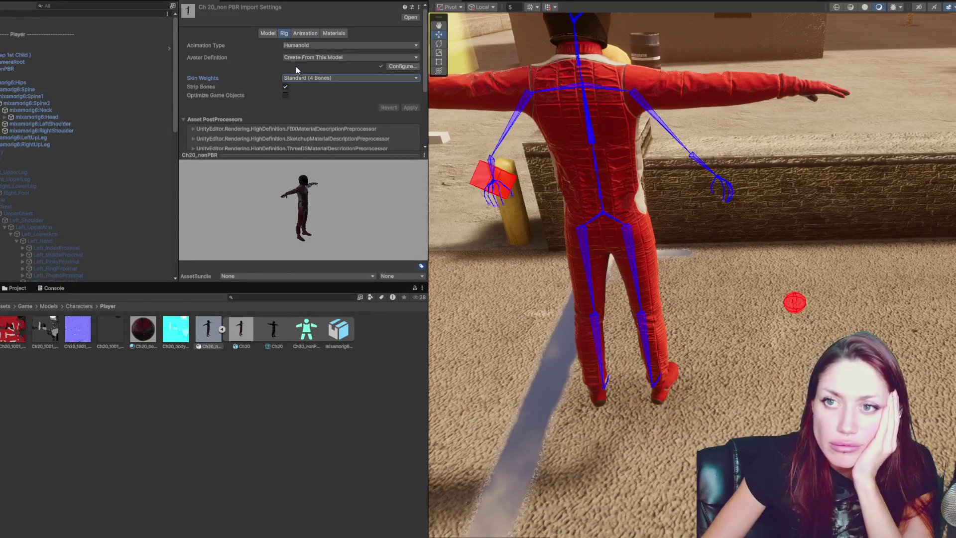
left_click(333, 33)
left_click(305, 33)
left_click(268, 33)
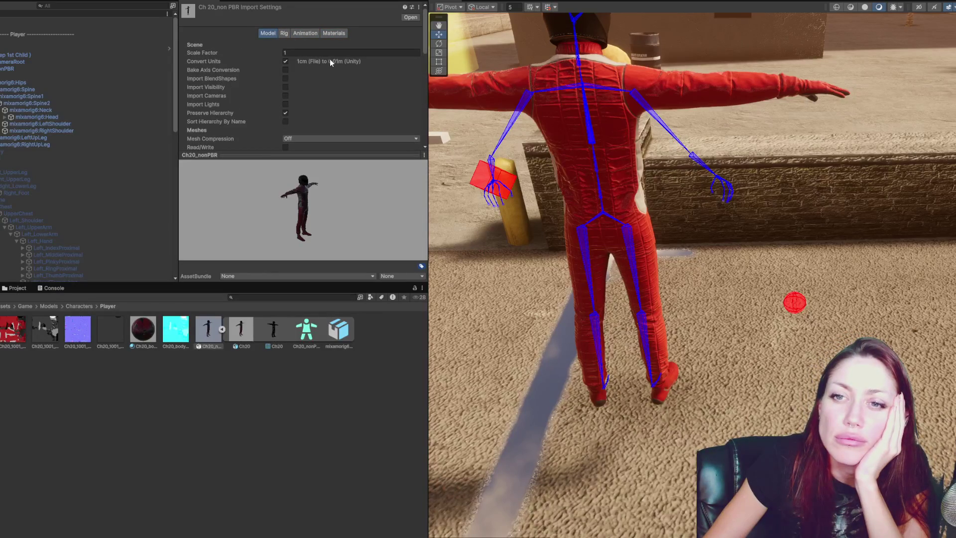
scroll(338, 78, "down", 3)
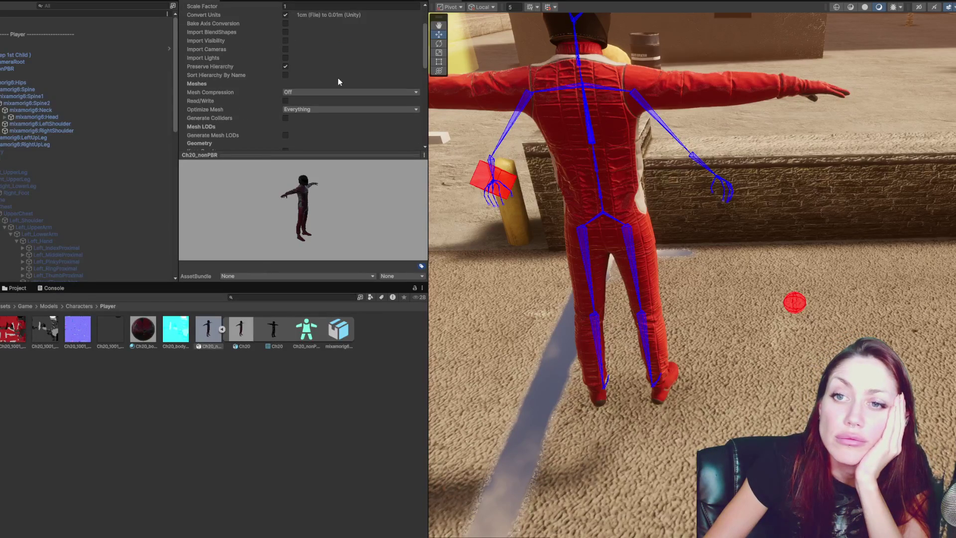
scroll(396, 77, "down", 10)
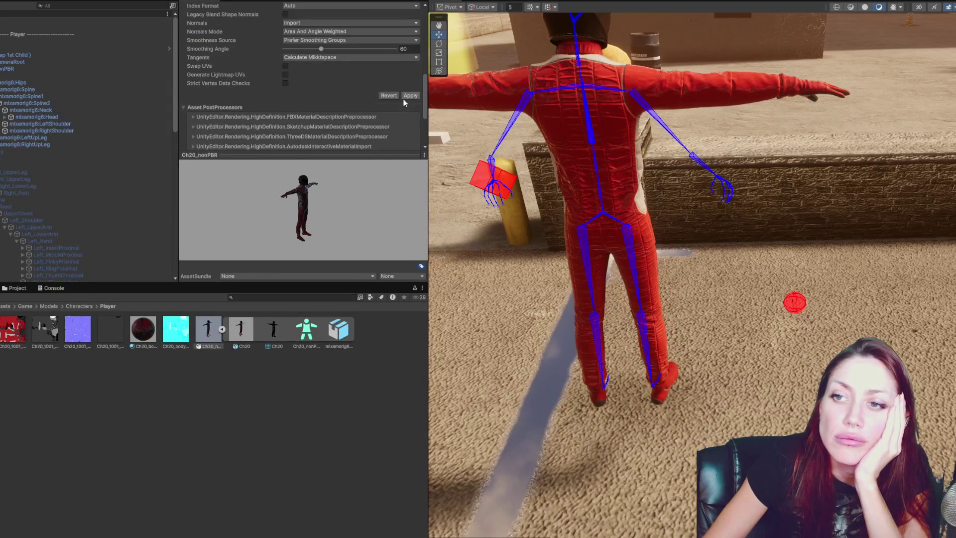
left_click(406, 98)
left_click(54, 56)
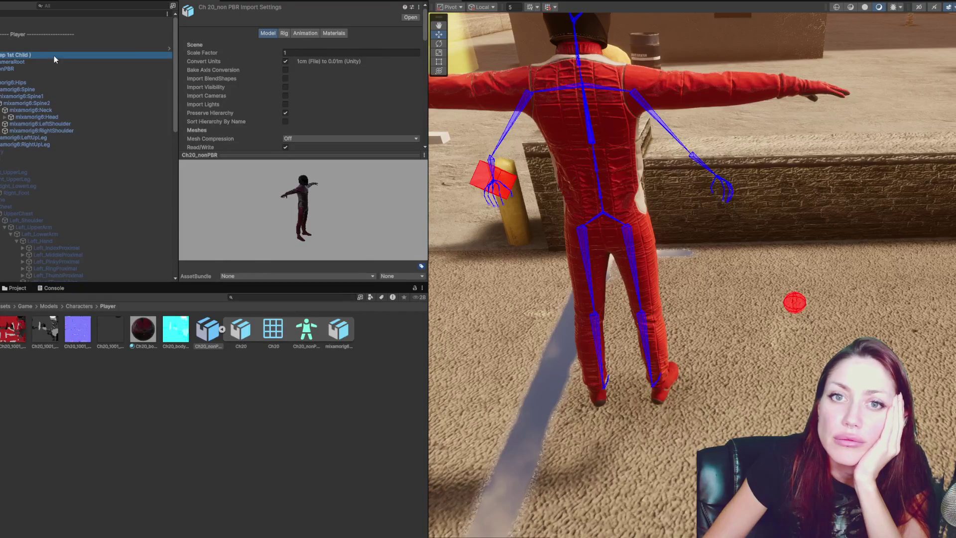
left_click(75, 0)
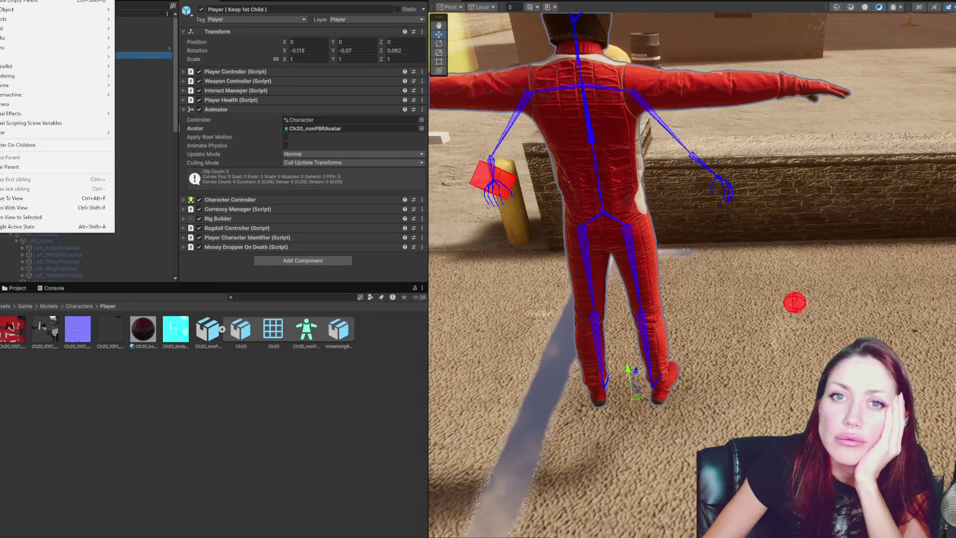
Open the Ragdoll Builder from the Player's context menu and widen its window
mouse_move(49, 10)
left_click(159, 102)
left_click(173, 107)
left_click(173, 107)
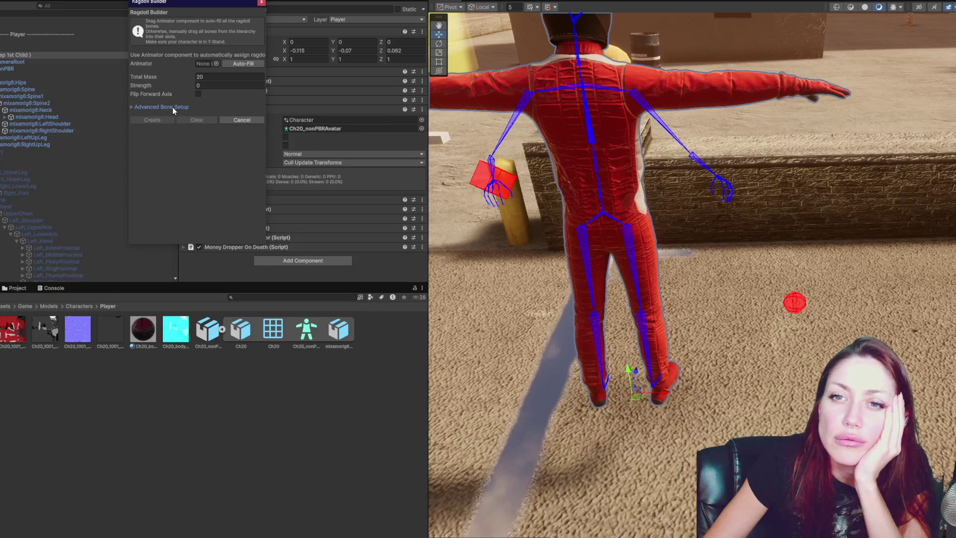
left_click(172, 107)
left_click(172, 106)
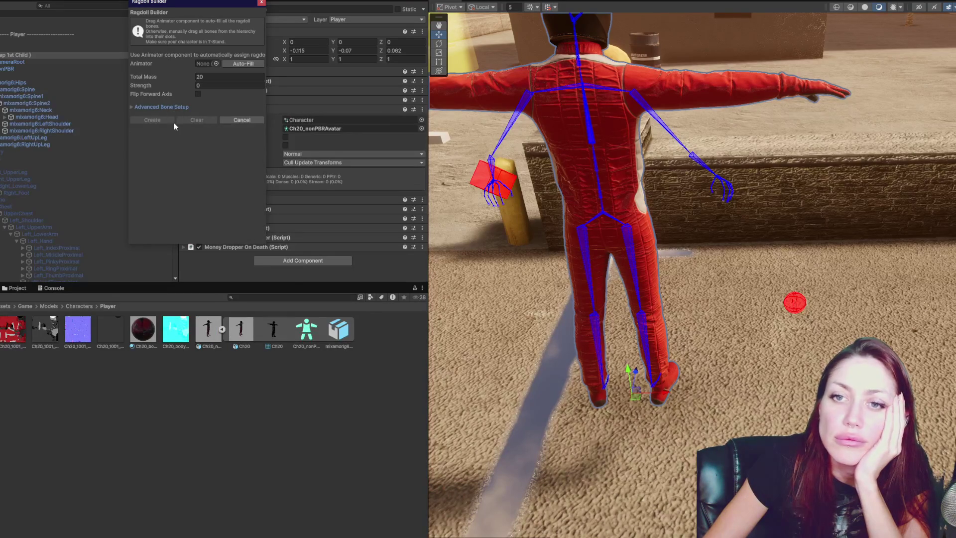
left_click_drag(265, 142, 440, 142)
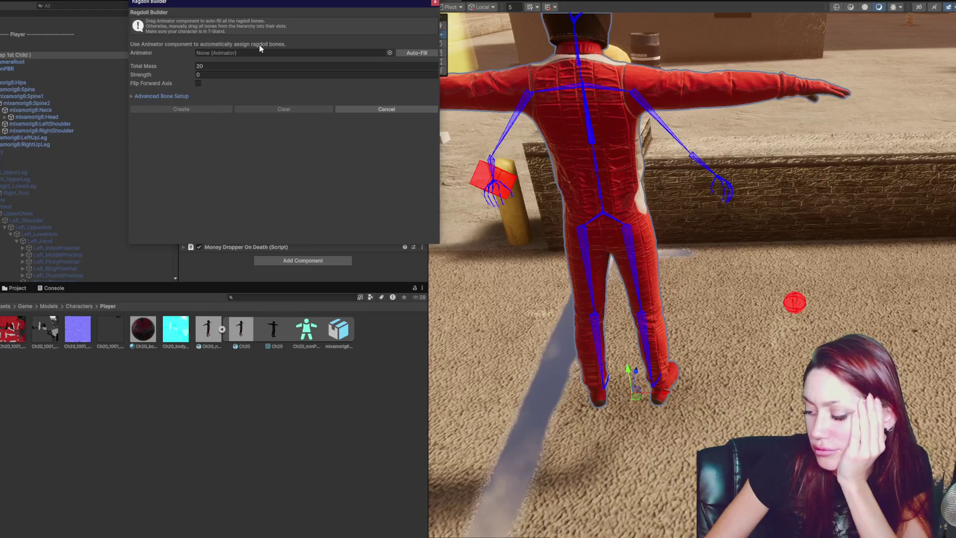
Assign Ch20_nonPBR's Animator, set Total Mass to 70, and expand Advanced Bone Setup
left_click(74, 69)
left_click_drag(431, 14, 825, 87)
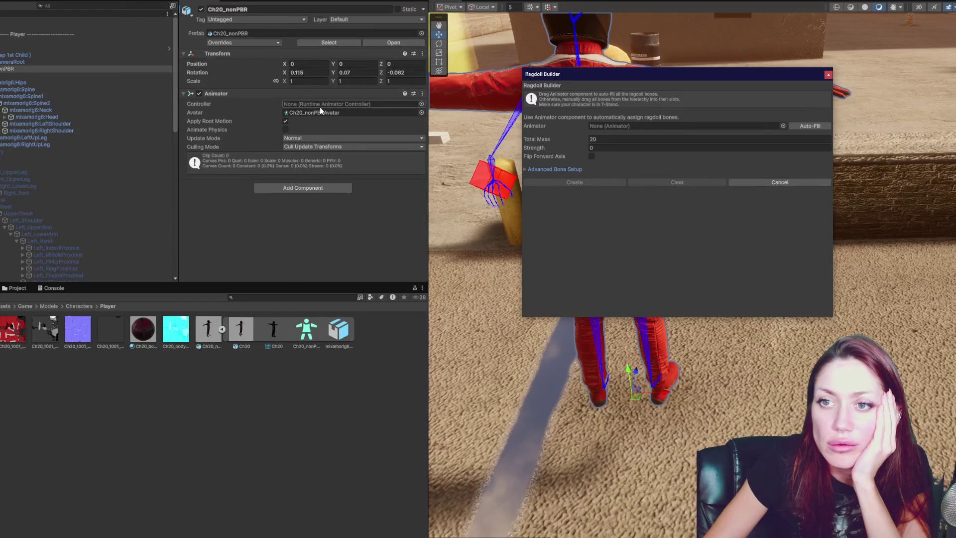
mouse_move(10, 69)
left_mouse_down()
mouse_move(342, 111)
mouse_move(658, 125)
left_mouse_up()
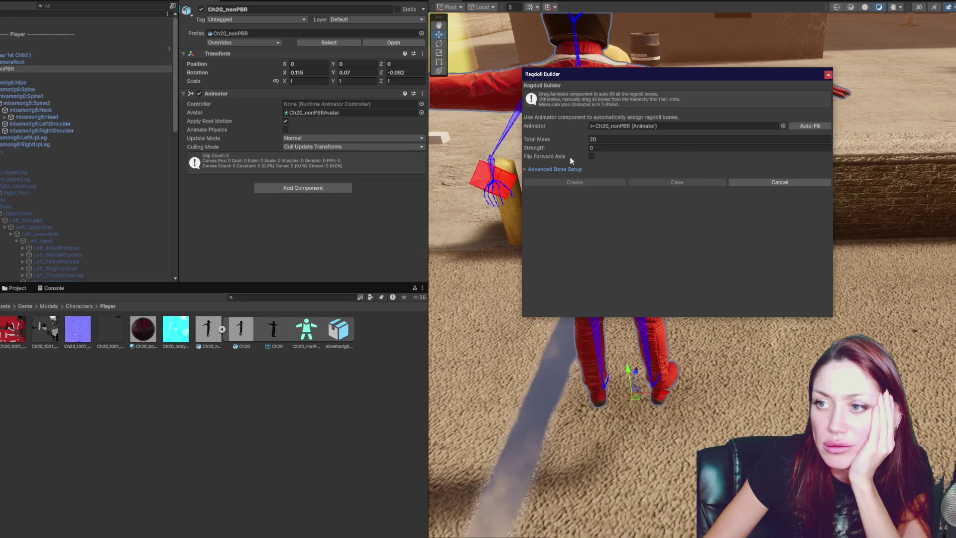
left_click(637, 138)
type("50")
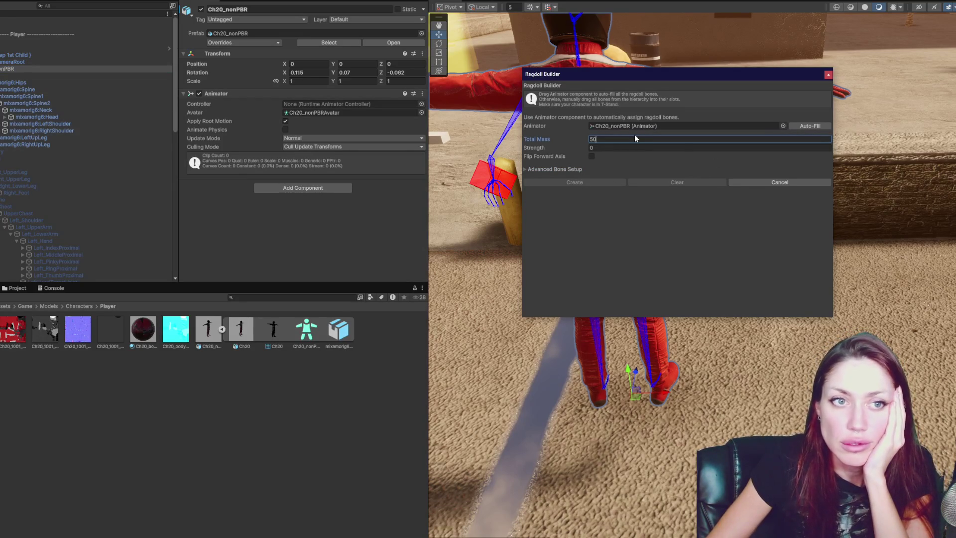
key("BackSpace")
key("BackSpace")
type("70")
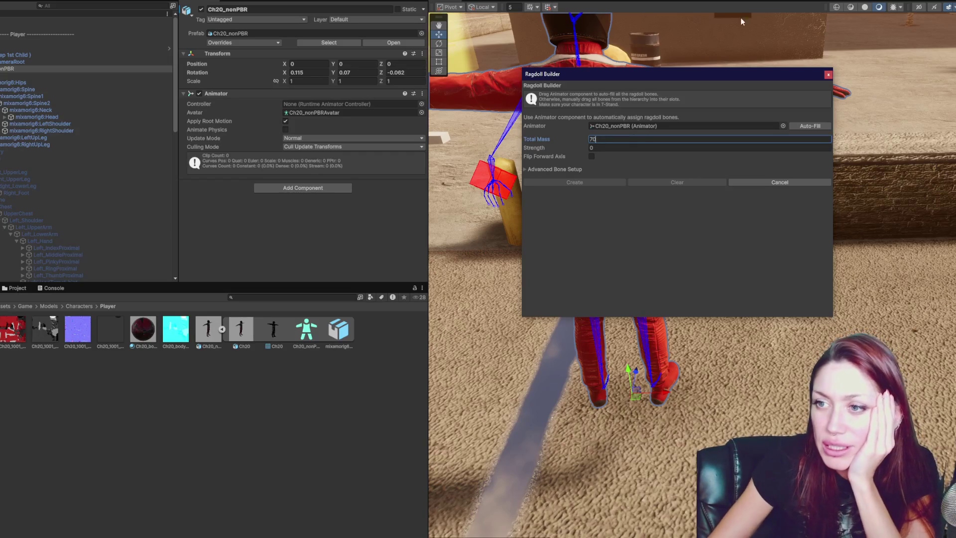
left_click(557, 170)
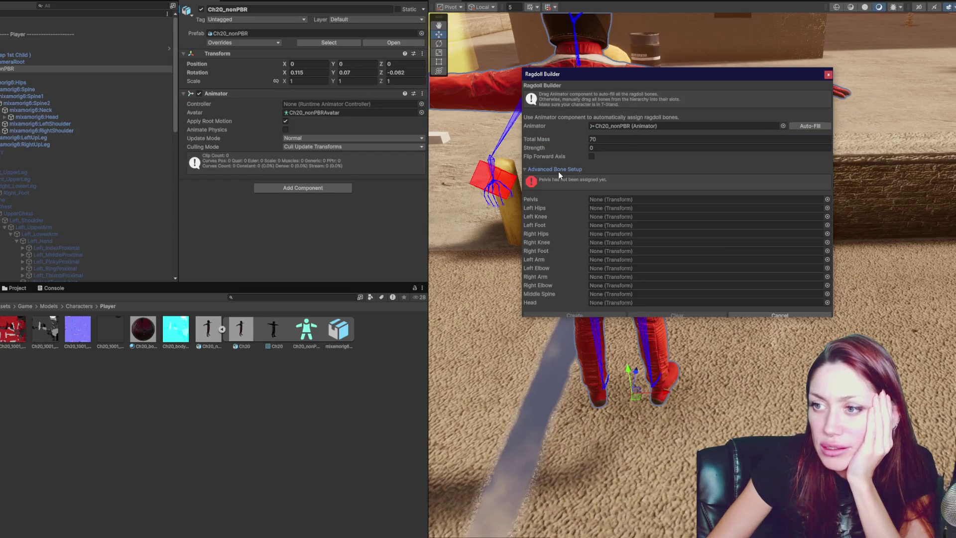
Assign mixamorig6:Hips as pelvis and the left and right upper leg and knee bones
left_click_drag(591, 78, 159, 32)
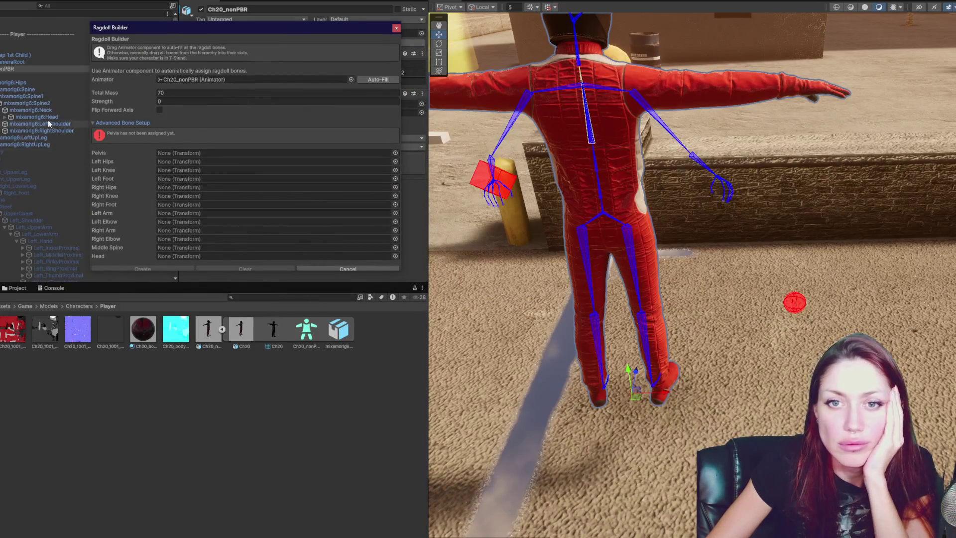
left_click_drag(20, 83, 187, 155)
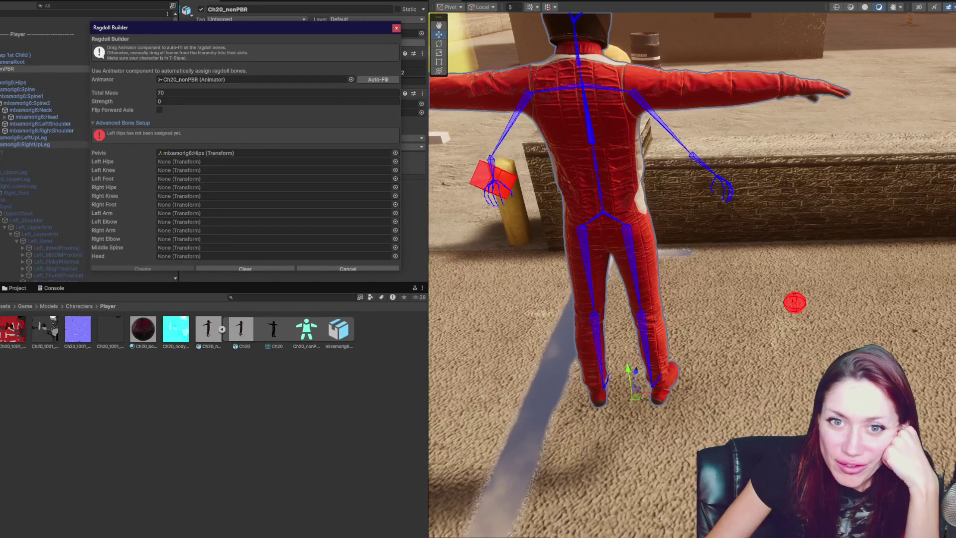
left_click(36, 144)
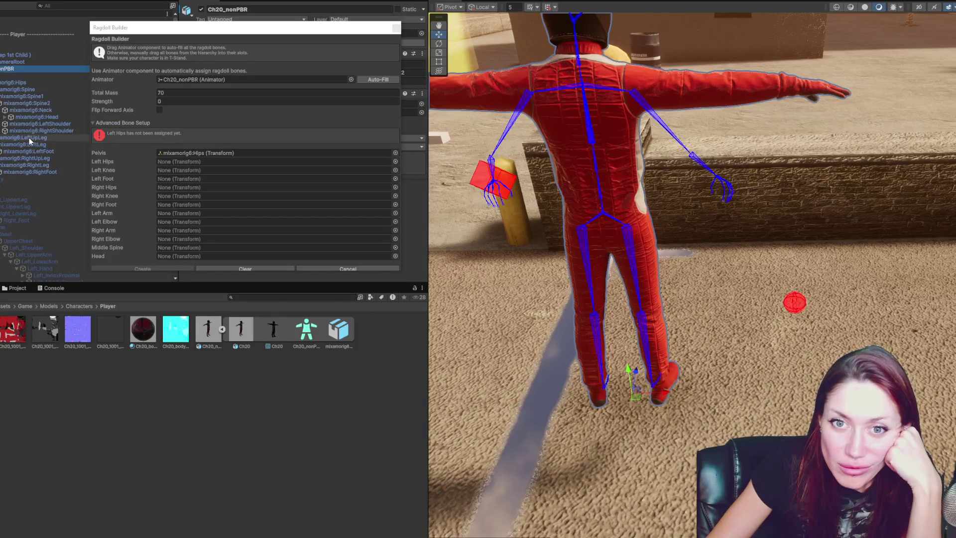
mouse_move(29, 137)
left_mouse_down()
mouse_move(210, 162)
mouse_move(29, 144)
mouse_move(193, 170)
mouse_move(31, 151)
mouse_move(194, 179)
left_mouse_up()
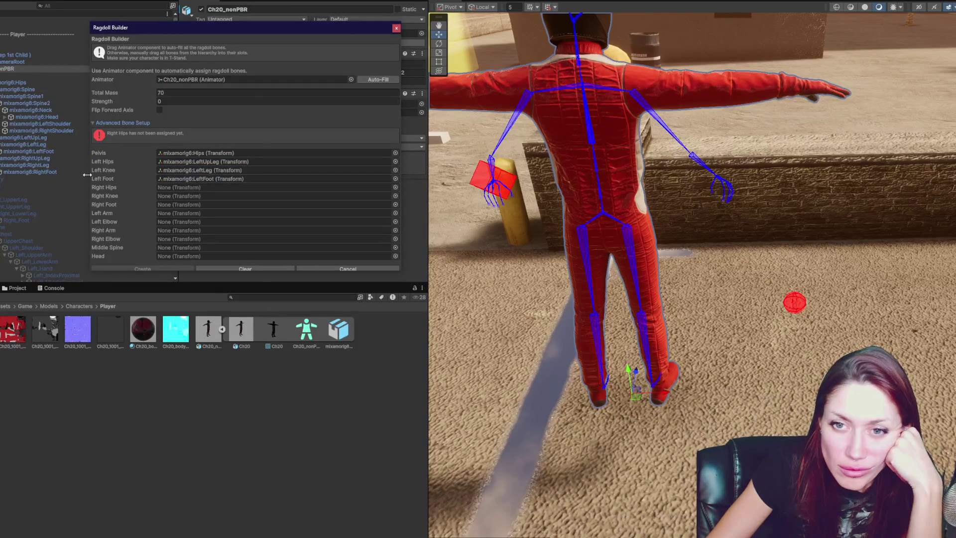
left_click_drag(24, 161, 192, 187)
left_click_drag(30, 165, 198, 206)
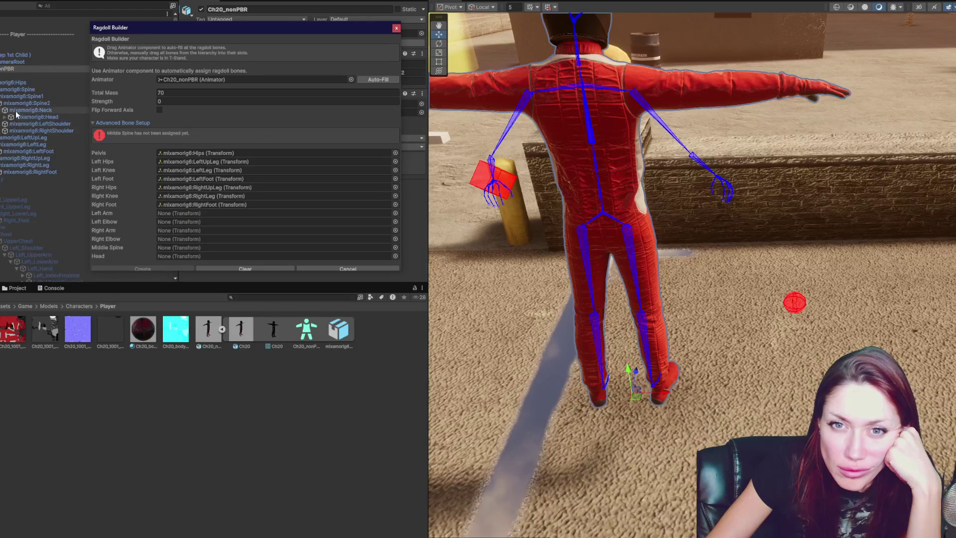
Assign Head, Spine1, LeftArm, LeftForeArm and RightArm bones, then create the ragdoll
mouse_move(35, 117)
left_mouse_down()
mouse_move(83, 131)
mouse_move(194, 256)
left_mouse_up()
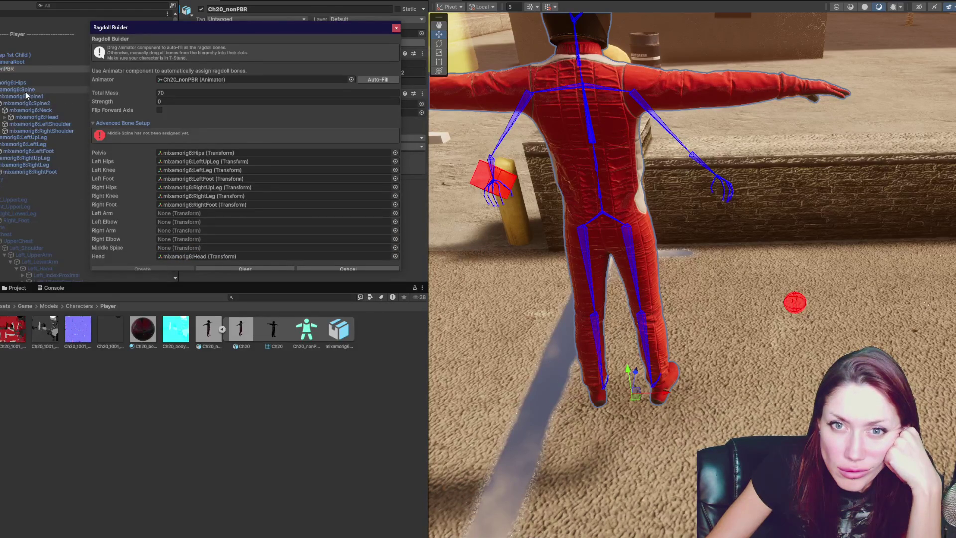
left_click_drag(25, 94, 189, 248)
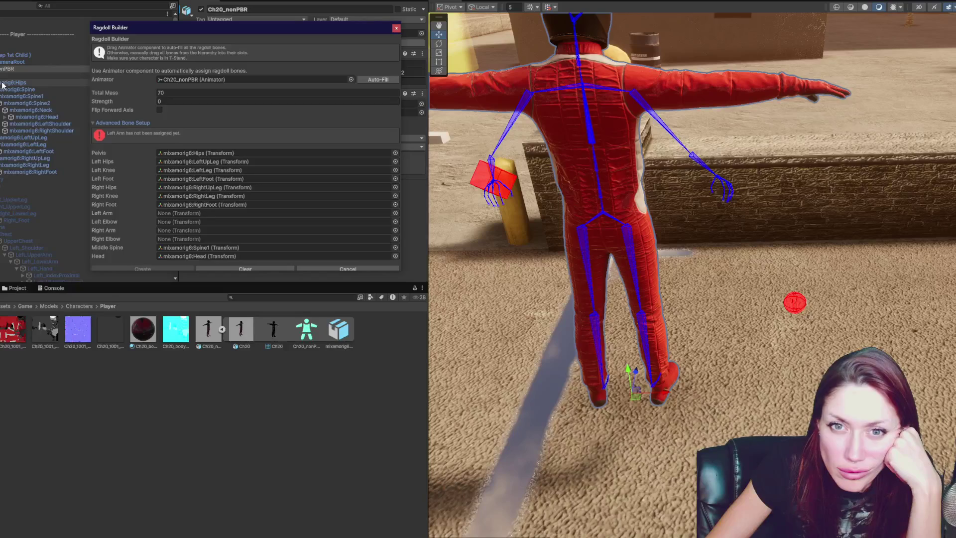
left_click(3, 131)
left_click(3, 124)
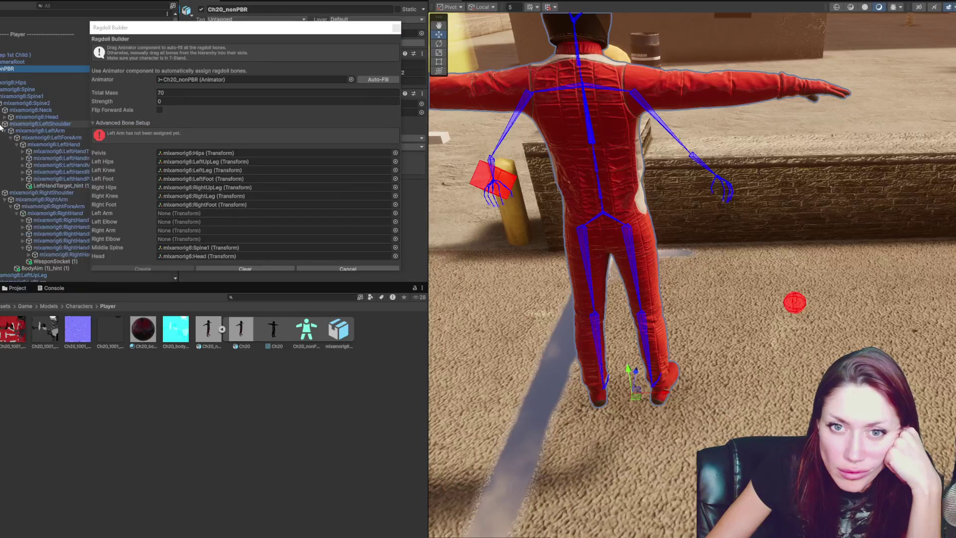
left_click_drag(55, 131, 175, 210)
left_click_drag(55, 138, 184, 222)
left_click_drag(56, 199, 183, 239)
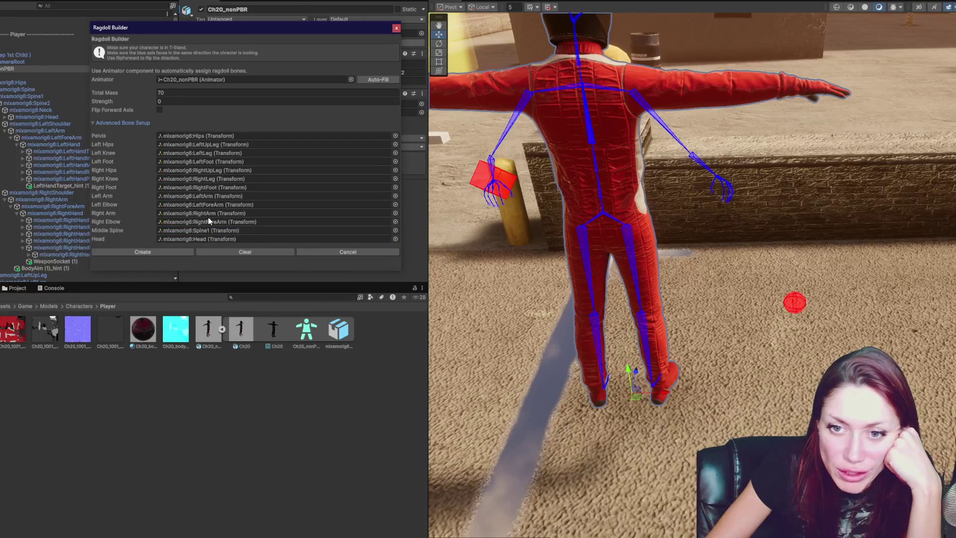
left_click(143, 251)
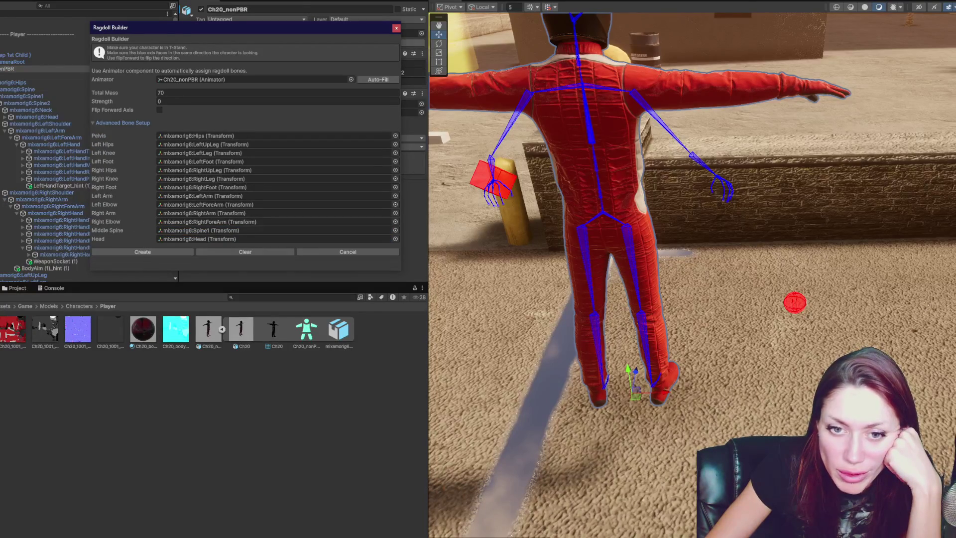
Finish creating the ragdoll and select mixamorig6:Hips to see its Box Collider and Rigidbody
left_click(52, 288)
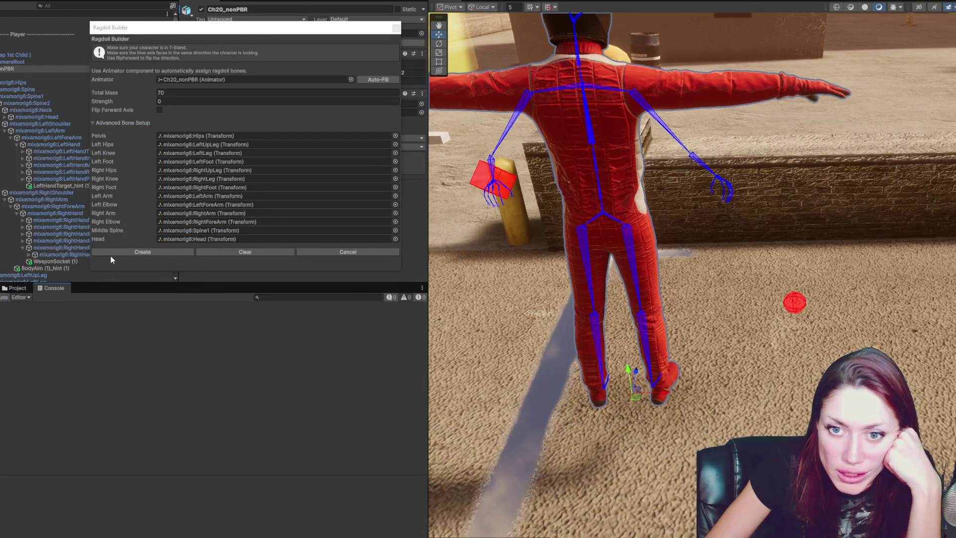
left_click(110, 254)
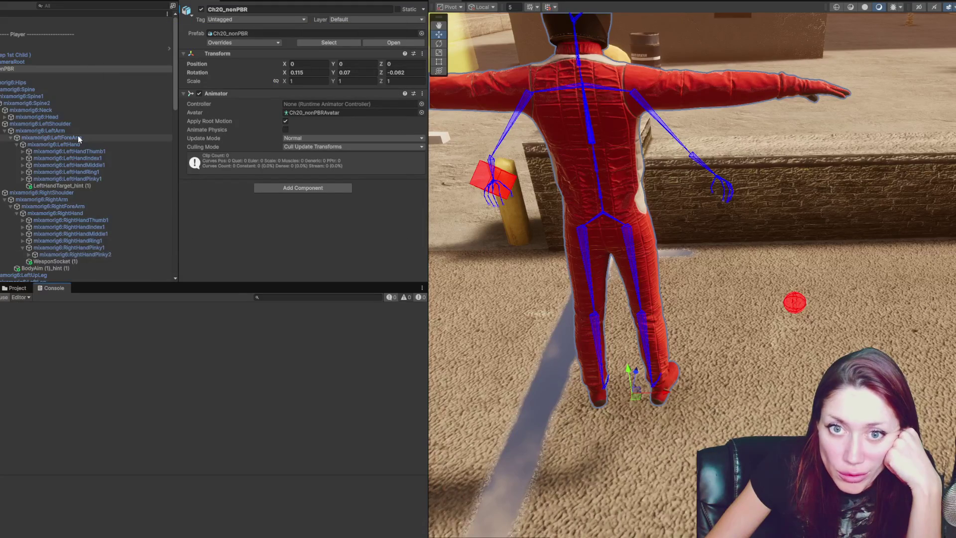
left_click(41, 84)
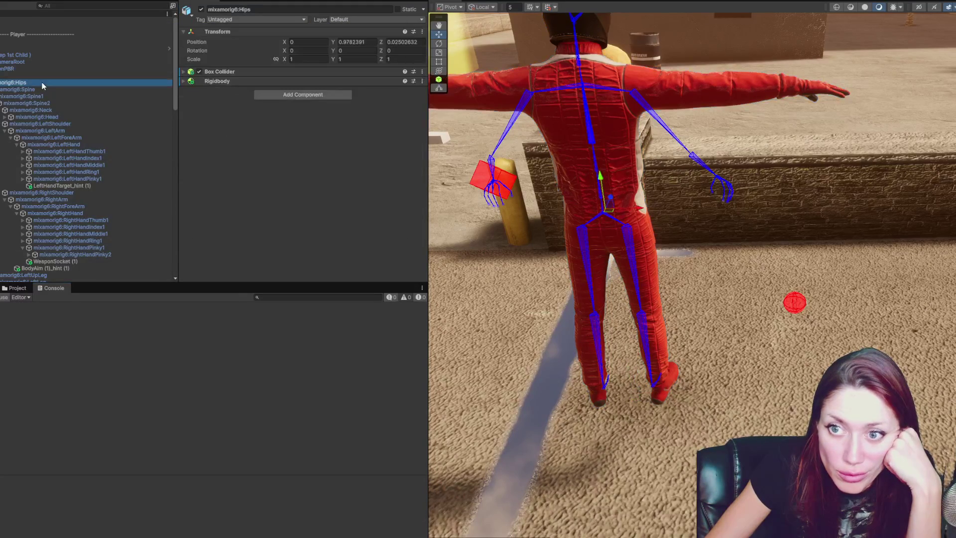
left_click(3, 76)
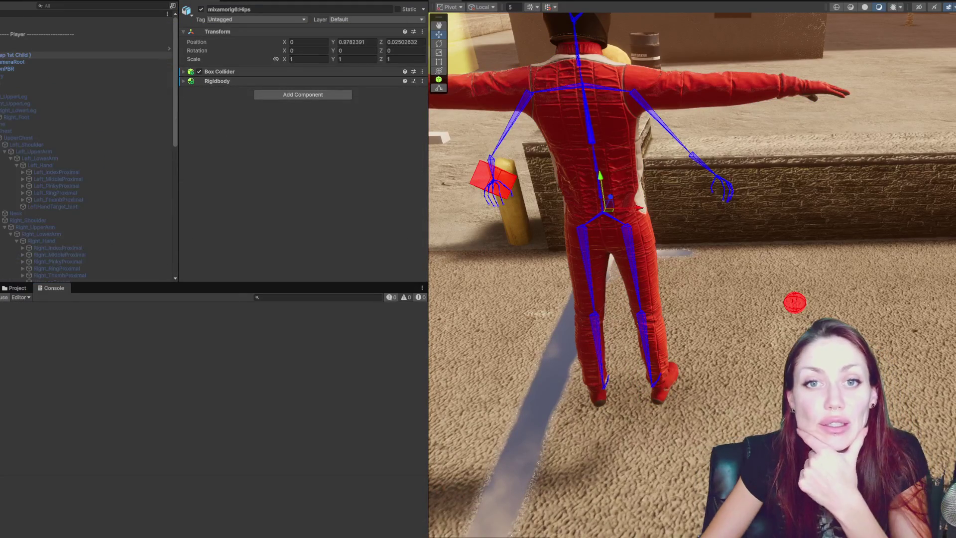
On the Player's Ragdoll Controller, set the Hips field to mixamorig6:Hips
left_click(20, 55)
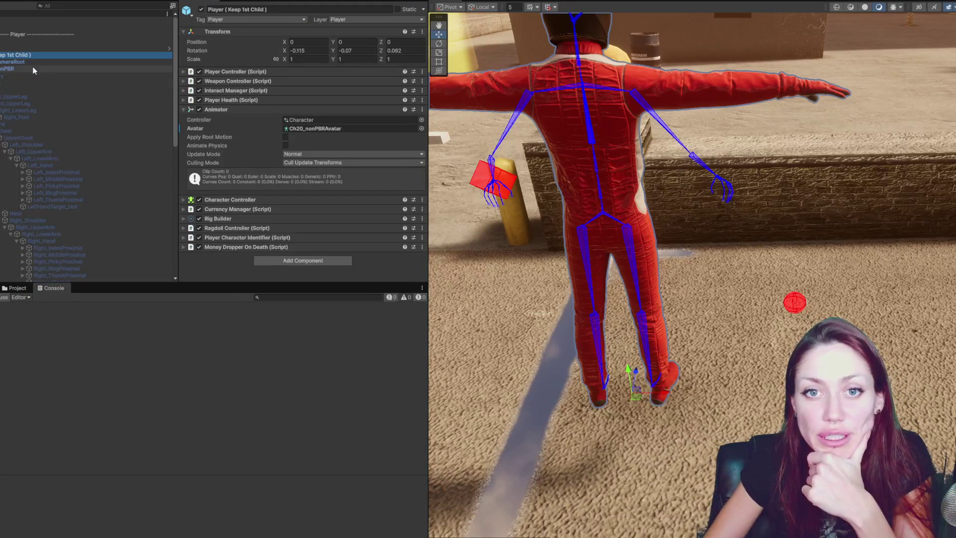
left_click(4, 83)
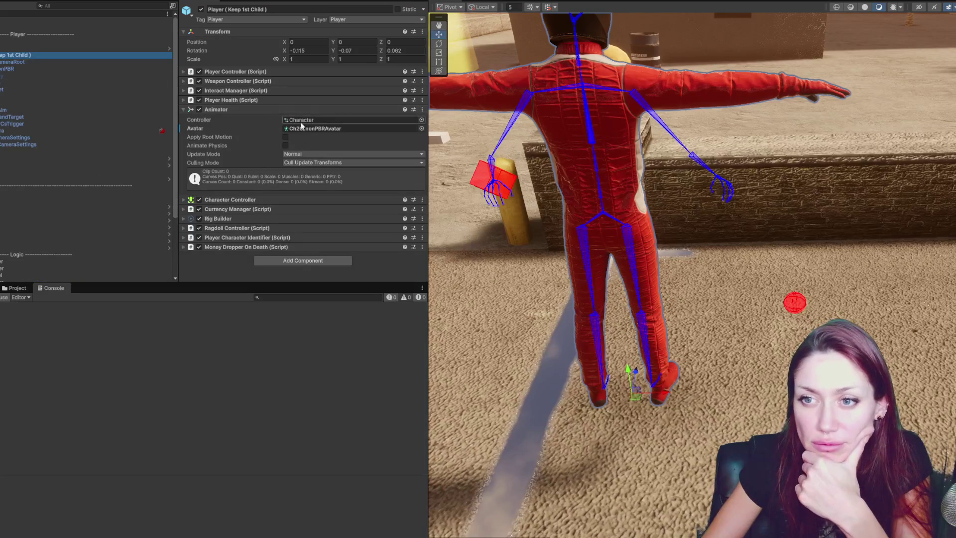
left_click(237, 107)
left_click(237, 119)
left_click(236, 118)
left_click(234, 126)
left_click(234, 126)
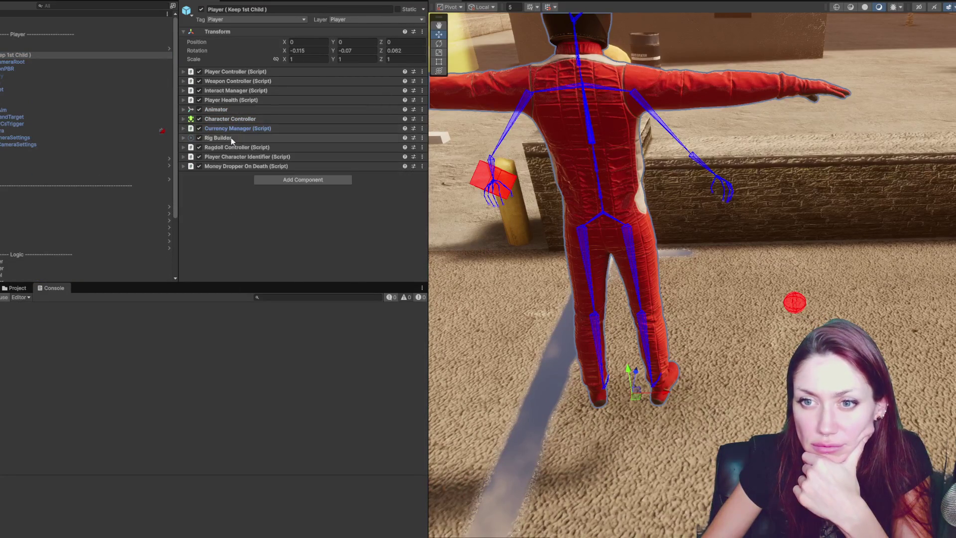
left_click(234, 147)
left_click(313, 194)
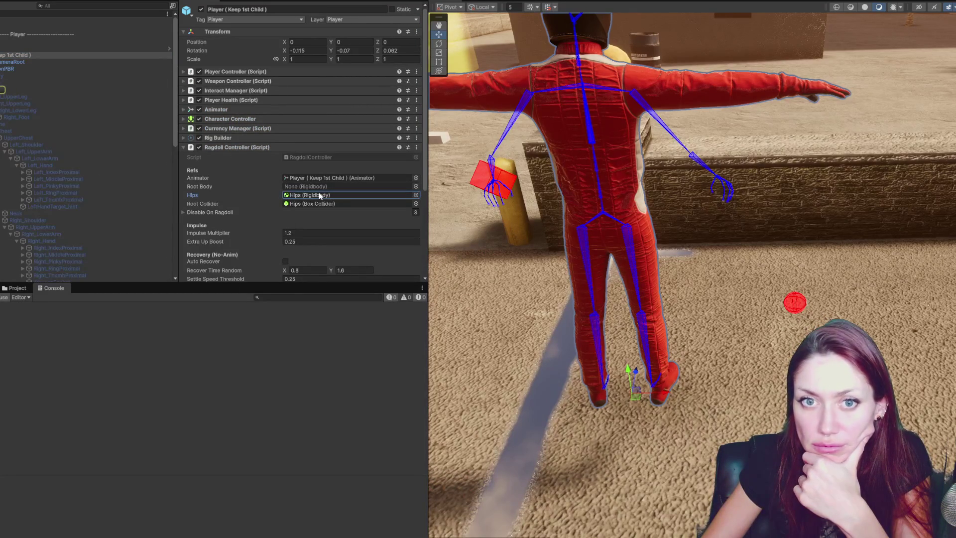
left_click(285, 196)
left_click_drag(285, 197, 326, 186)
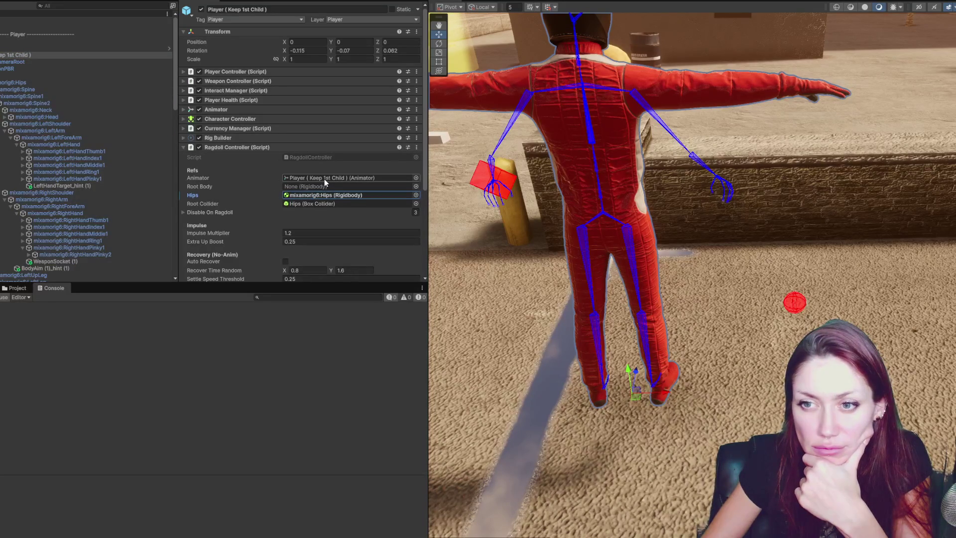
mouse_move(10, 63)
left_mouse_down()
mouse_move(278, 195)
mouse_move(327, 206)
left_mouse_up()
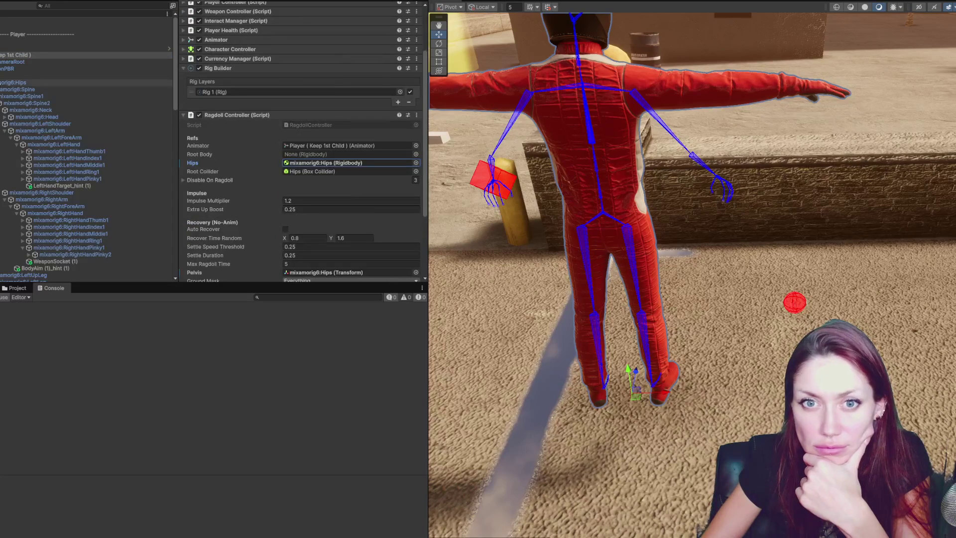
Disable Ch20_nonPBR's Animator and set the Ragdoll Controller's Root Collider to mixamorig6:Hips
left_click(125, 68)
left_click(199, 93)
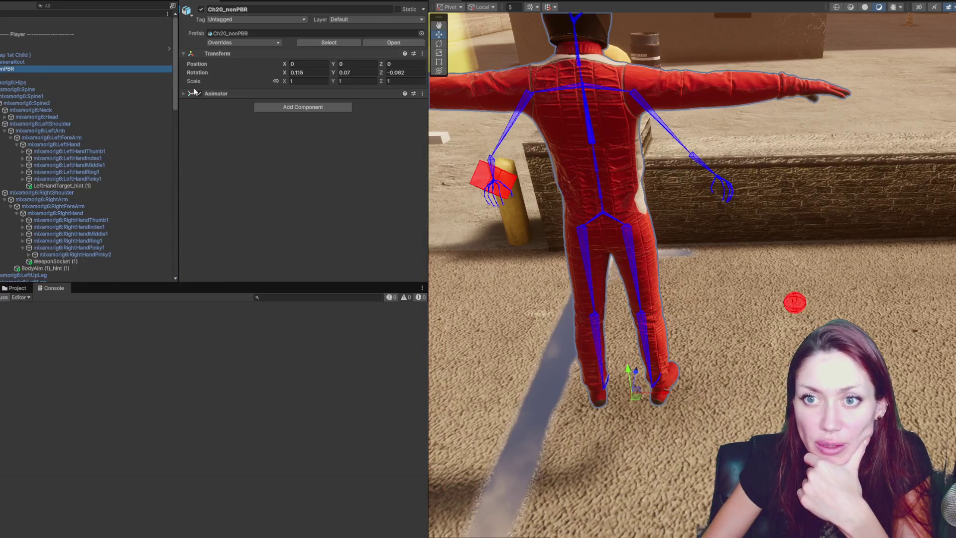
left_click(74, 56)
scroll(233, 130, "down", 3)
left_click(304, 125)
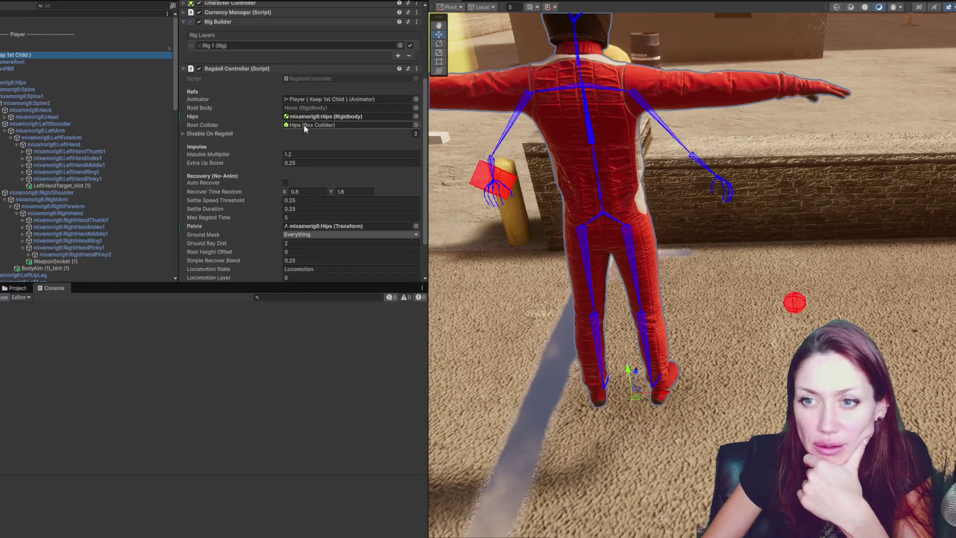
left_click(318, 117)
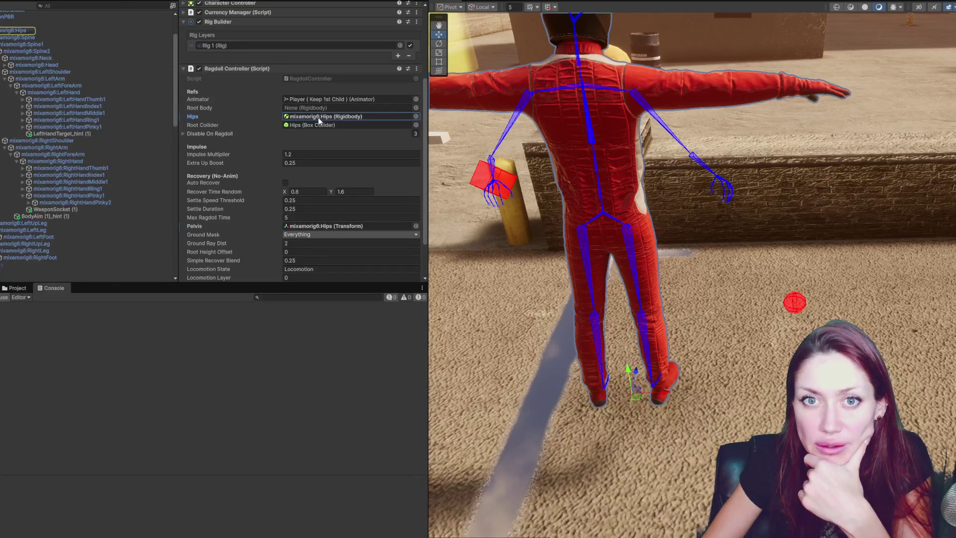
left_click(307, 125)
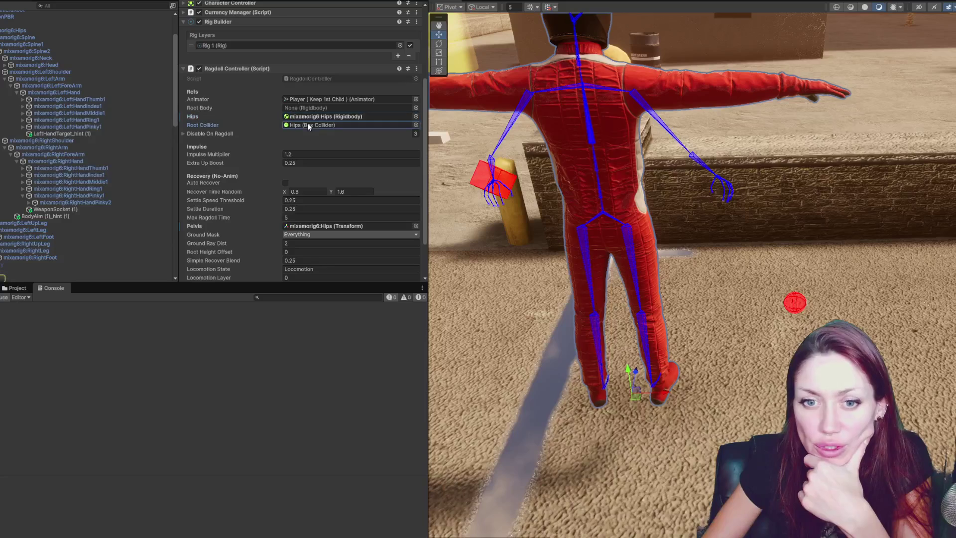
scroll(74, 45, "up", 2)
mouse_move(20, 56)
left_mouse_down()
mouse_move(231, 126)
mouse_move(312, 127)
left_mouse_up()
Review the Disable On Ragdoll entries and Hips collider, enlarge the Scene view, and start Play mode
left_click(217, 133)
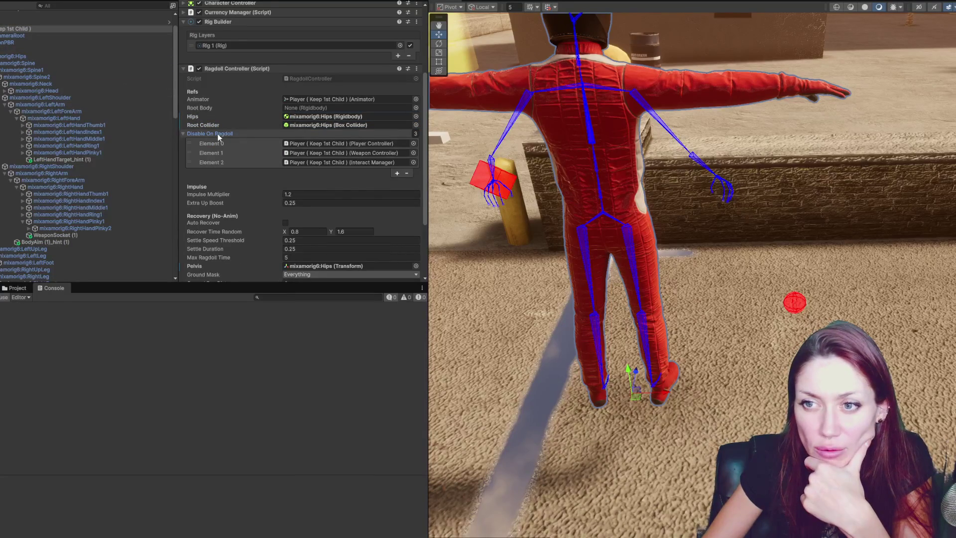
double_click(298, 125)
left_click(290, 73)
left_click(289, 73)
left_click(27, 29)
scroll(293, 118, "down", 3)
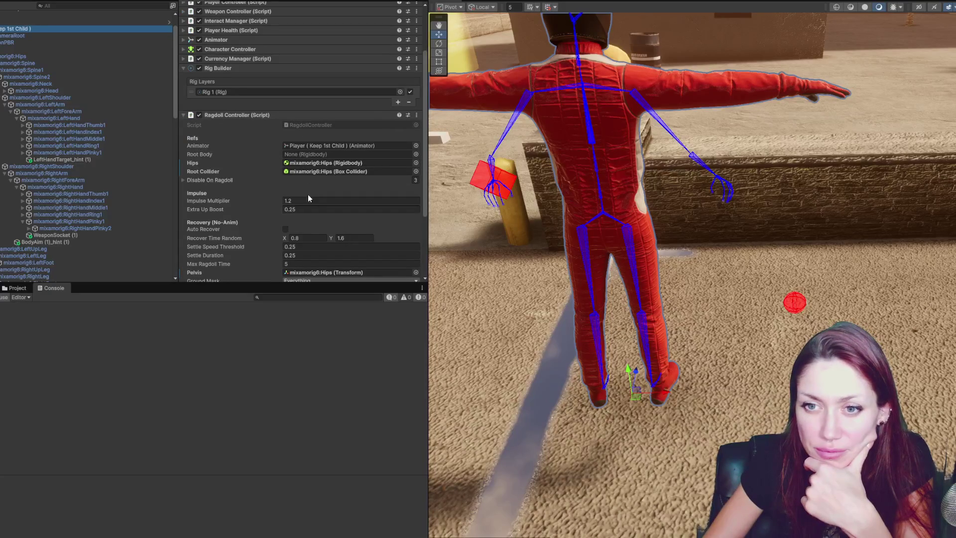
left_click(253, 179)
scroll(252, 178, "down", 4)
left_click(342, 104)
left_click(342, 116)
scroll(235, 125, "down", 2)
left_click(316, 177)
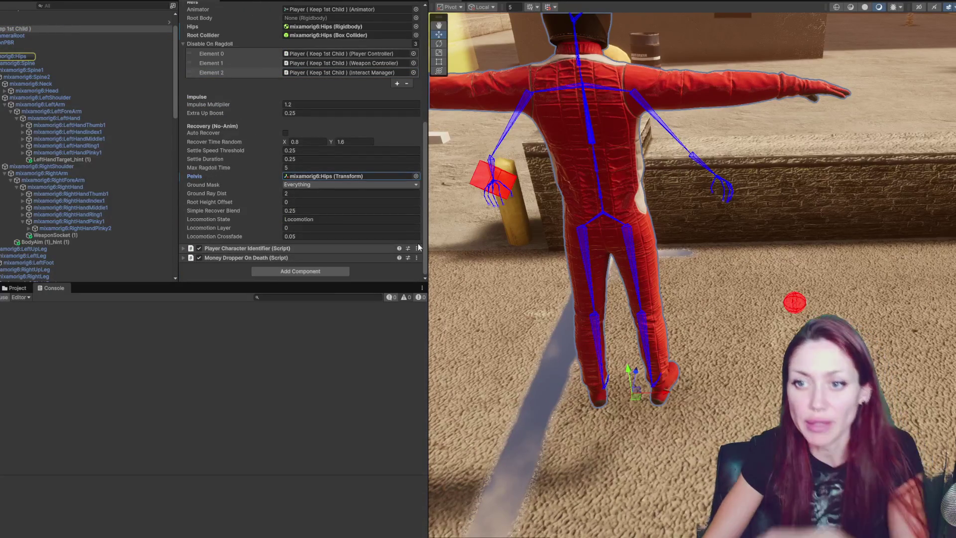
mouse_move(428, 209)
left_mouse_down()
mouse_move(153, 100)
mouse_move(68, 8)
left_mouse_up()
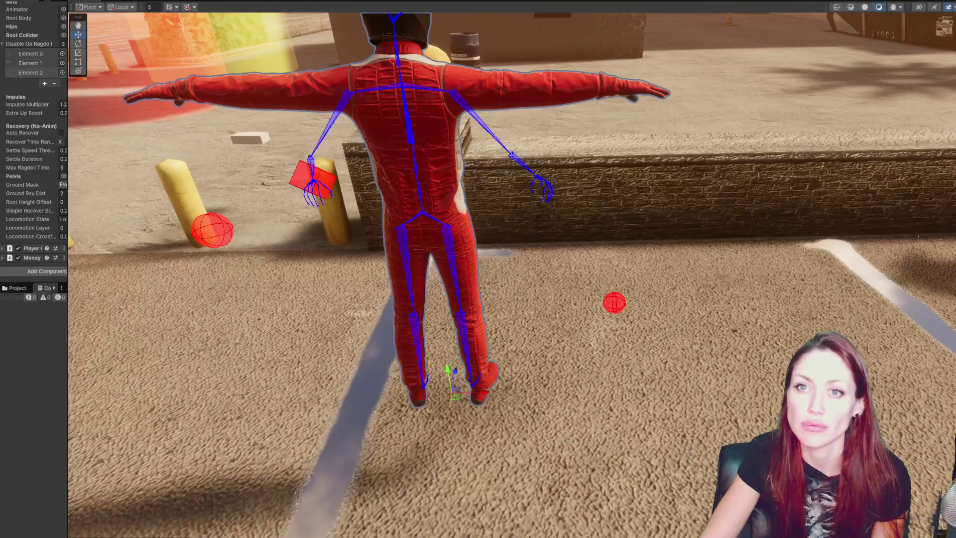
key("ctrl+p")
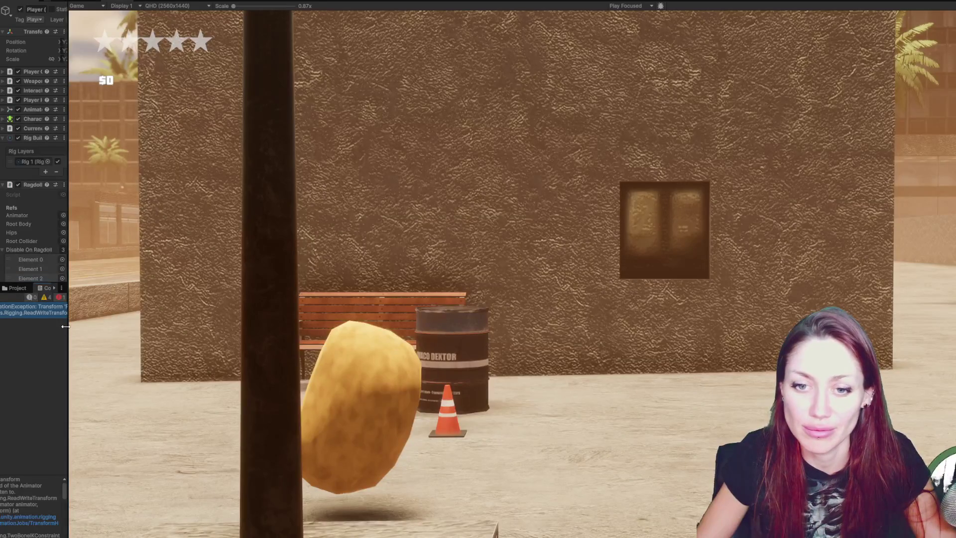
Resize the panels to read the Console stack trace of the Right_UpperArm binding error
left_click_drag(65, 326, 421, 344)
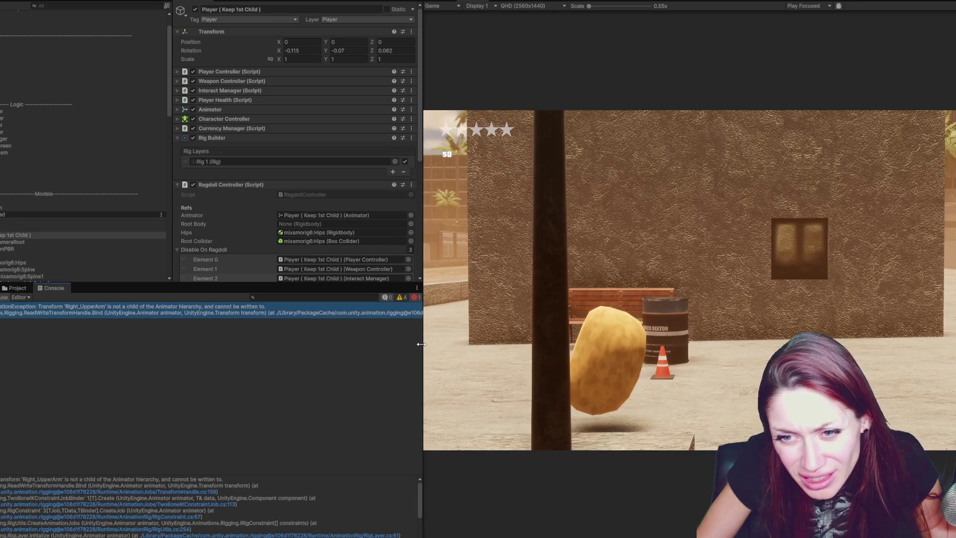
left_click_drag(421, 344, 729, 346)
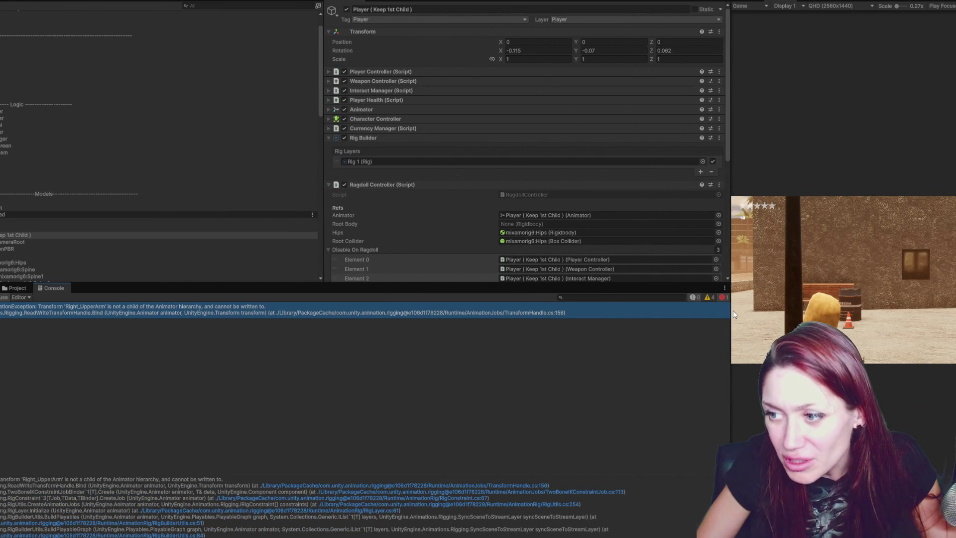
left_click_drag(728, 310, 713, 310)
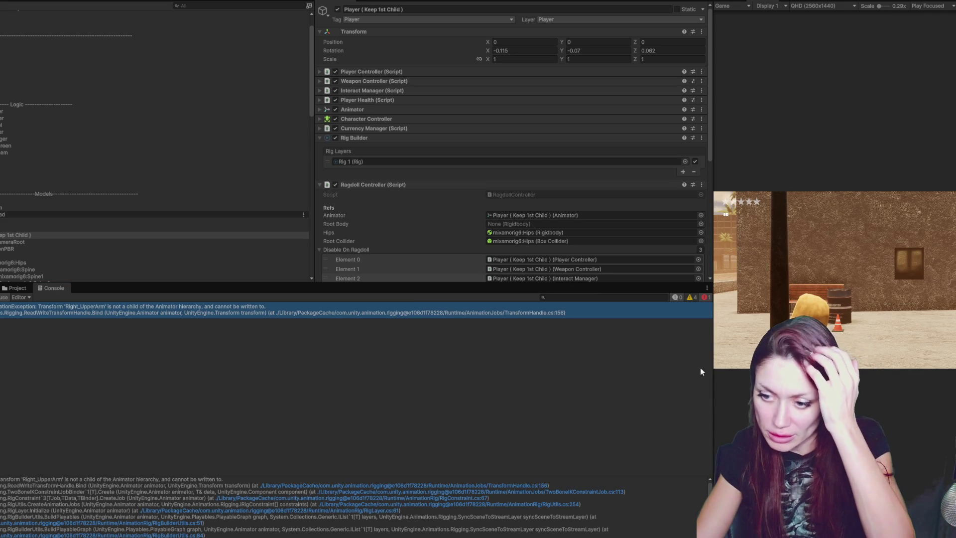
mouse_move(713, 368)
left_mouse_down()
mouse_move(338, 366)
mouse_move(394, 365)
left_mouse_up()
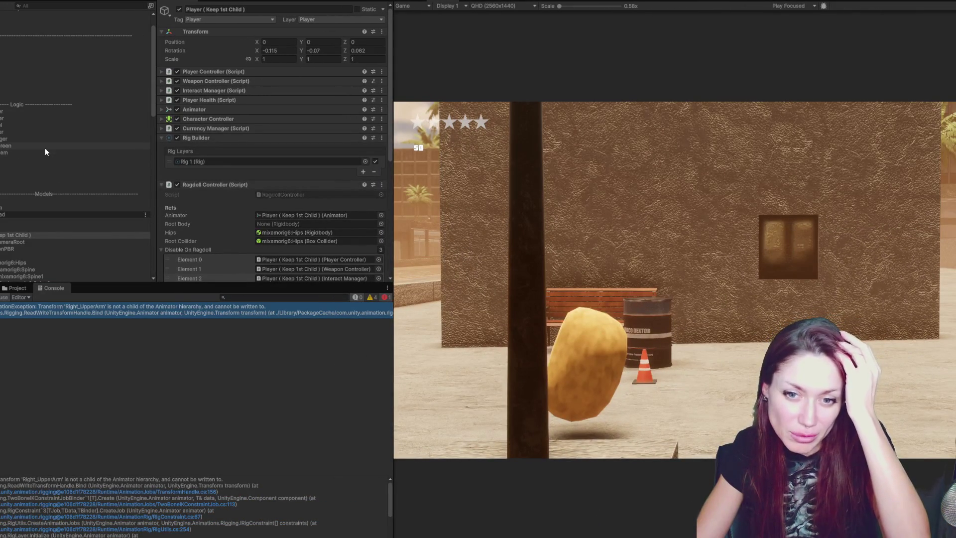
scroll(42, 146, "down", 5)
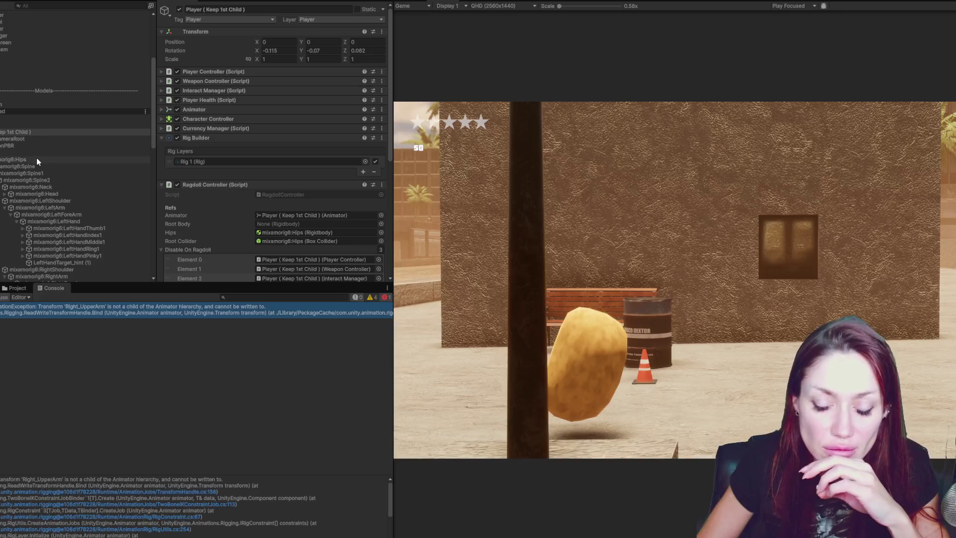
scroll(37, 158, "down", 1)
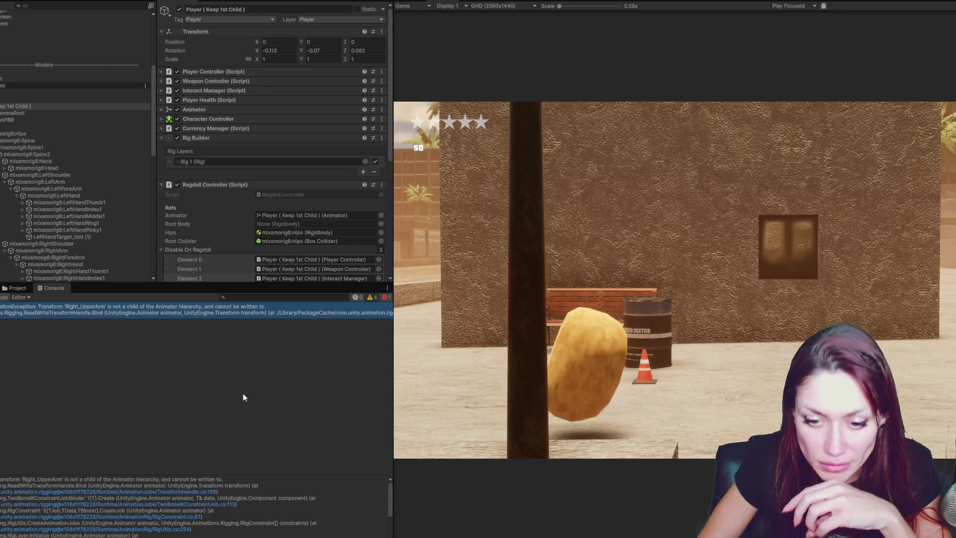
scroll(244, 526, "down", 2)
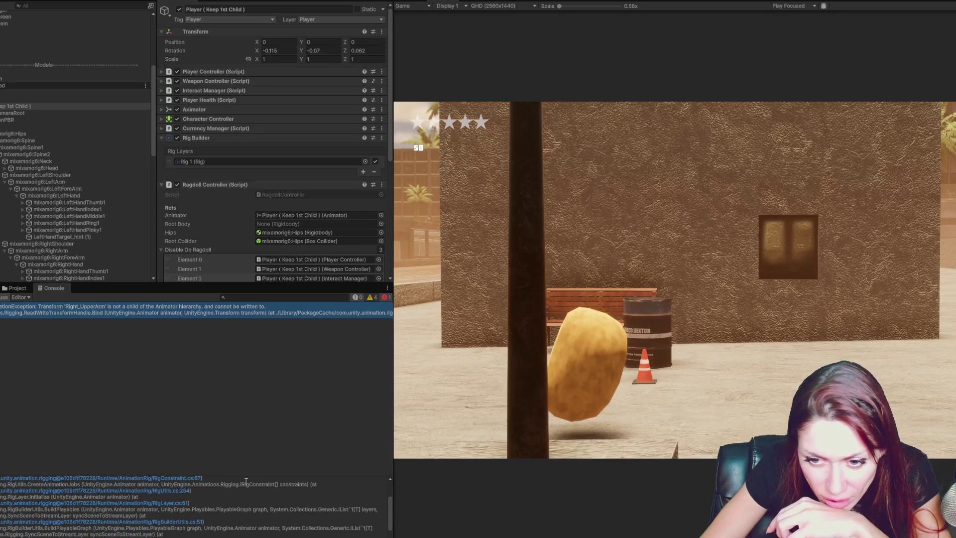
left_click_drag(248, 476, 266, 346)
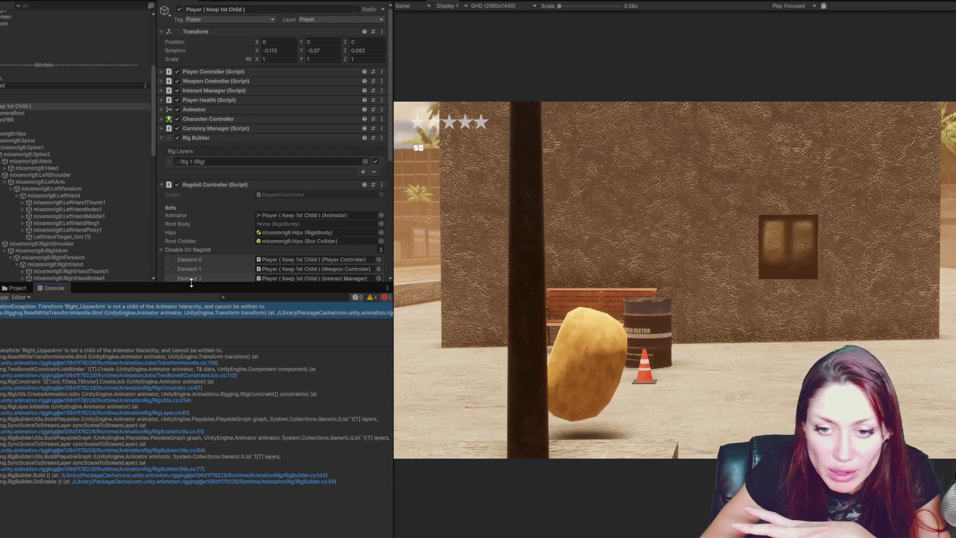
left_click_drag(191, 283, 191, 447)
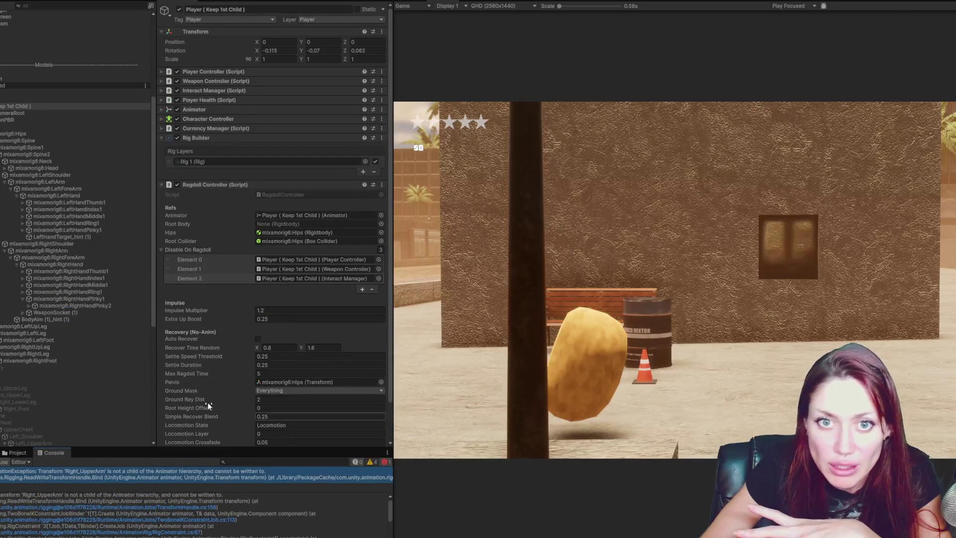
Maximize the Game view, trigger the ragdoll with Shift+Space, then restore the layout
left_click(672, 279)
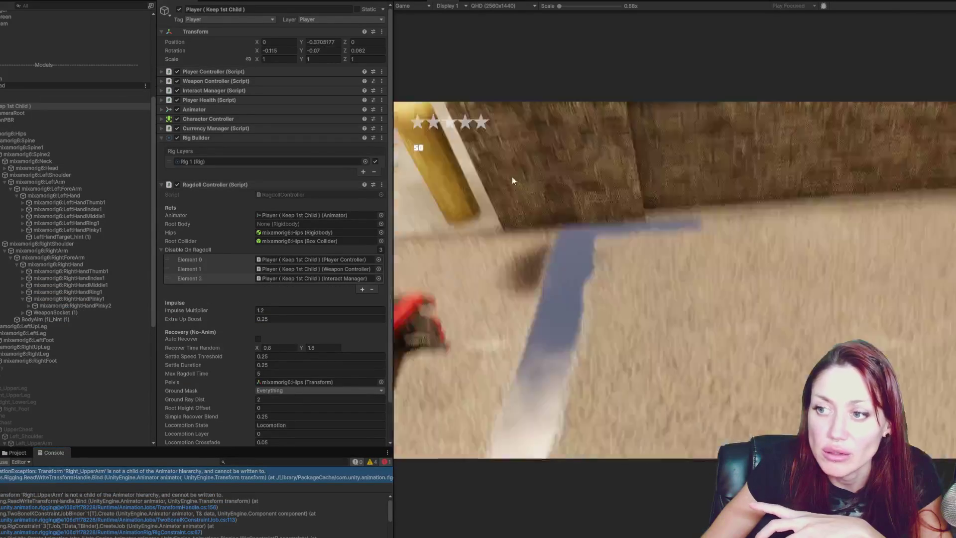
key("shift+space")
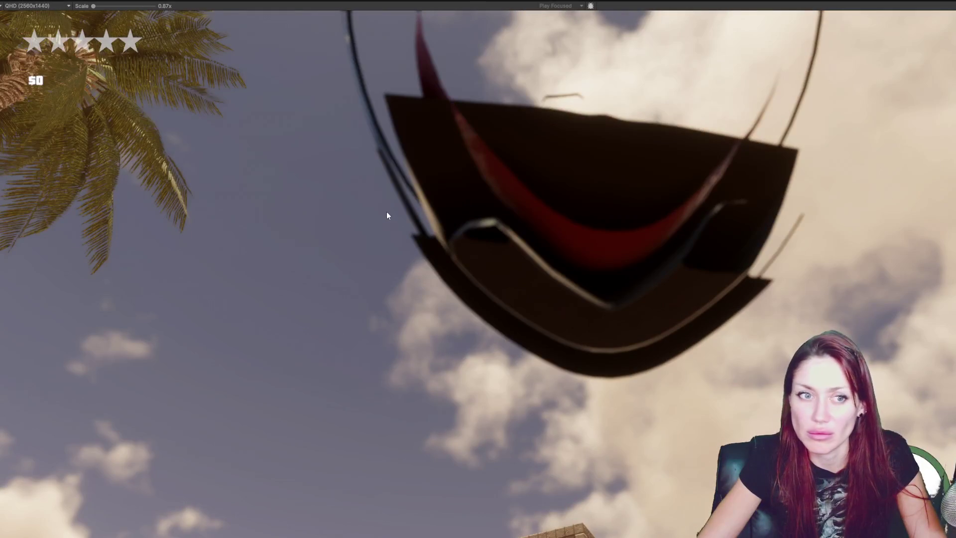
key("shift+space")
scroll(75, 224, "up", 5)
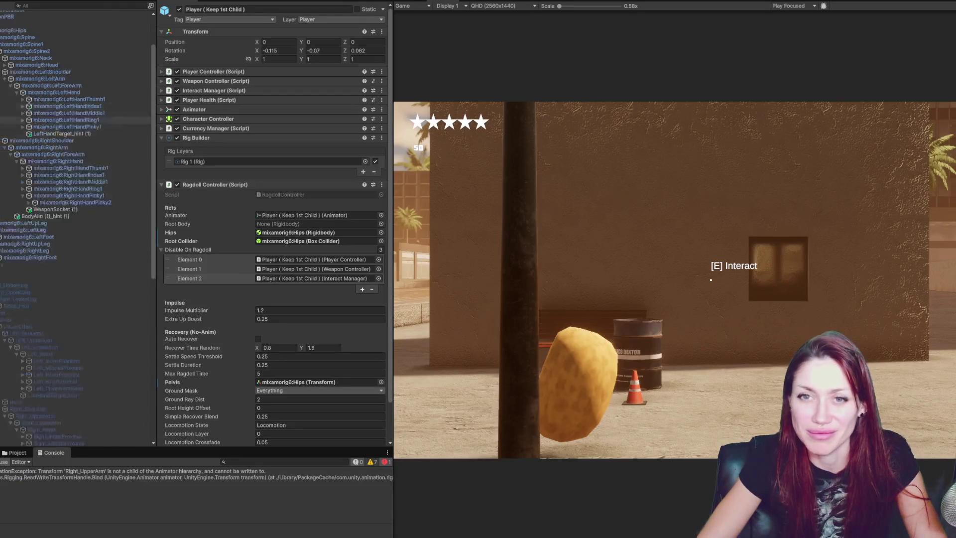
Frame the Ch20_nonPBR character in the Scene view and select NormalCameraSettings
left_click(17, 70)
left_click(22, 83)
left_click(22, 70)
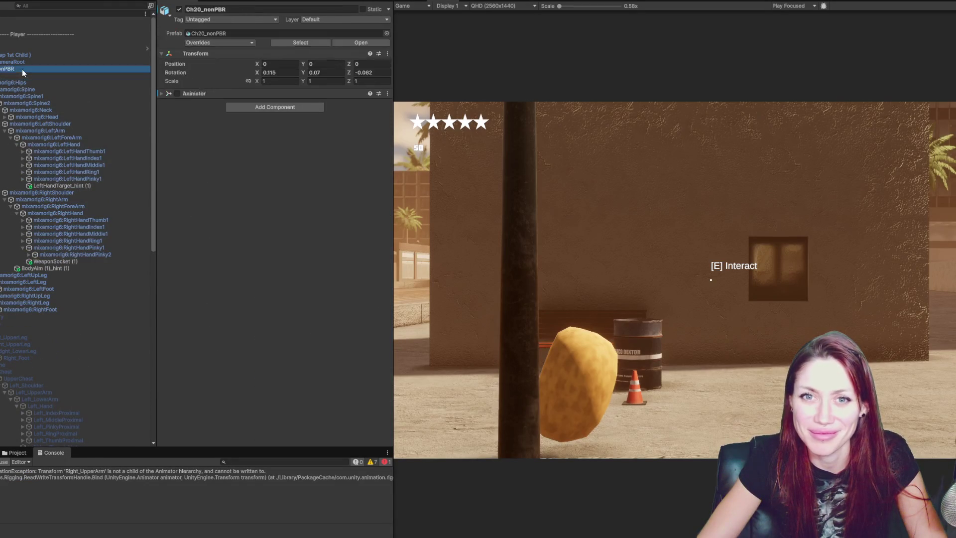
left_click(421, 1)
key("f")
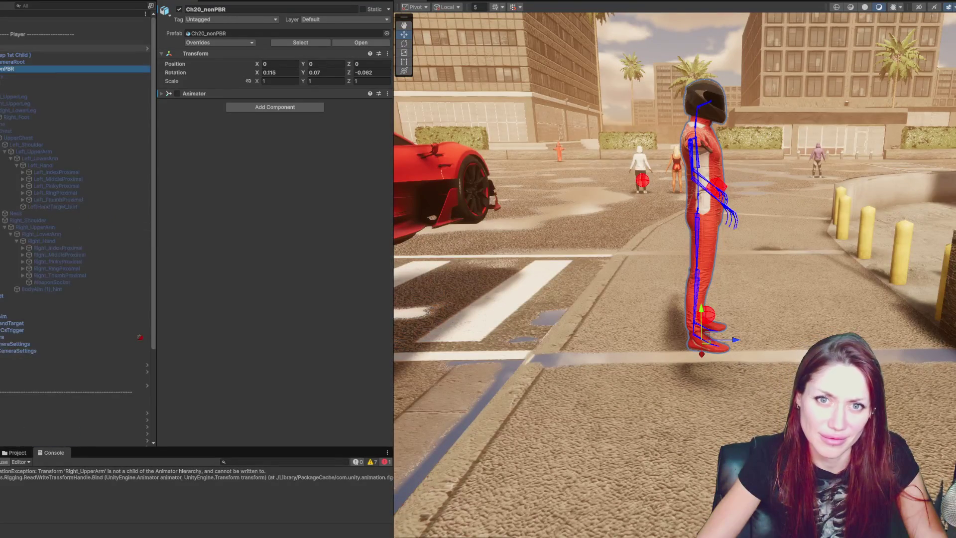
left_click(9, 84)
left_click(14, 69)
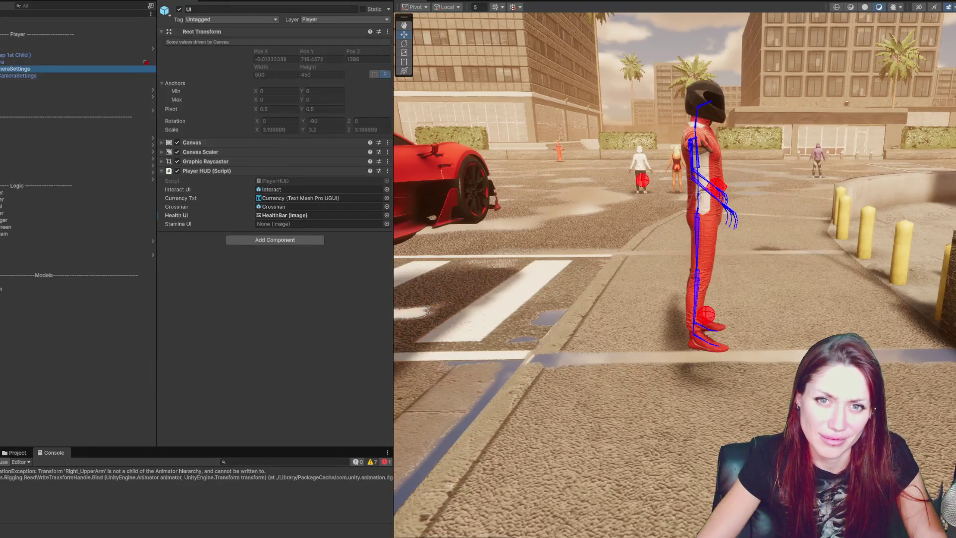
scroll(634, 204, "down", 5)
scroll(634, 204, "up", 8)
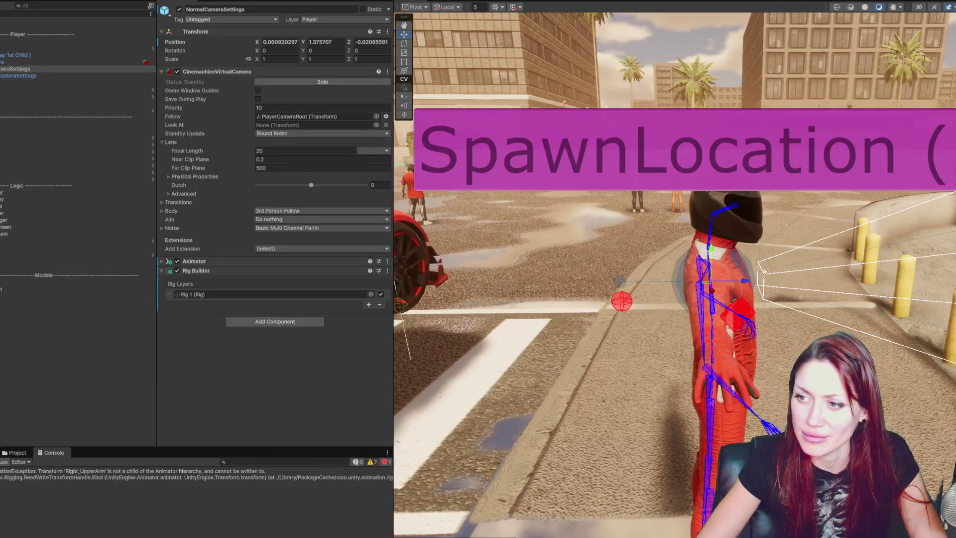
mouse_move(765, 271)
left_mouse_down()
mouse_move(725, 255)
mouse_move(414, 43)
left_mouse_up()
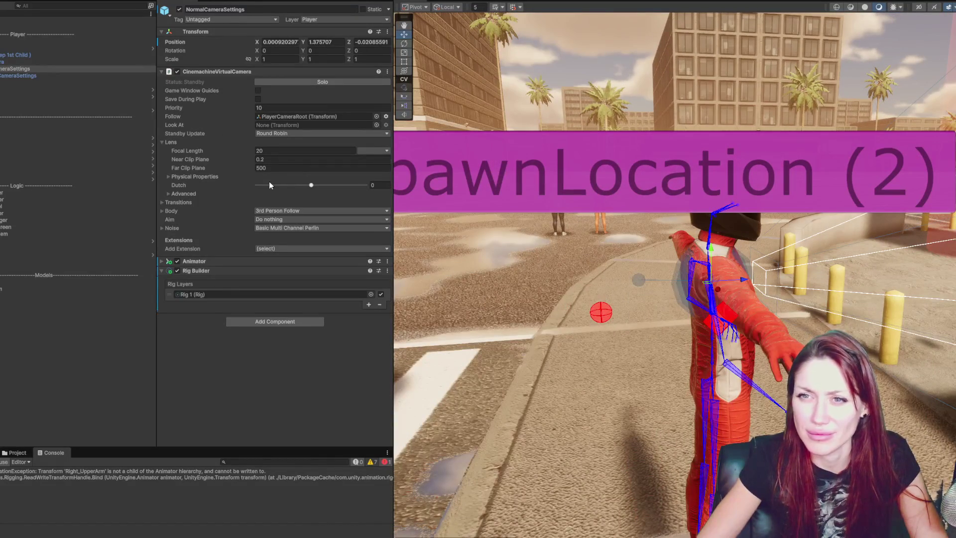
Raise PlayerCameraRoot to Y 1.64, move it to Z 0.188, and play-test
left_click(262, 114)
double_click(265, 115)
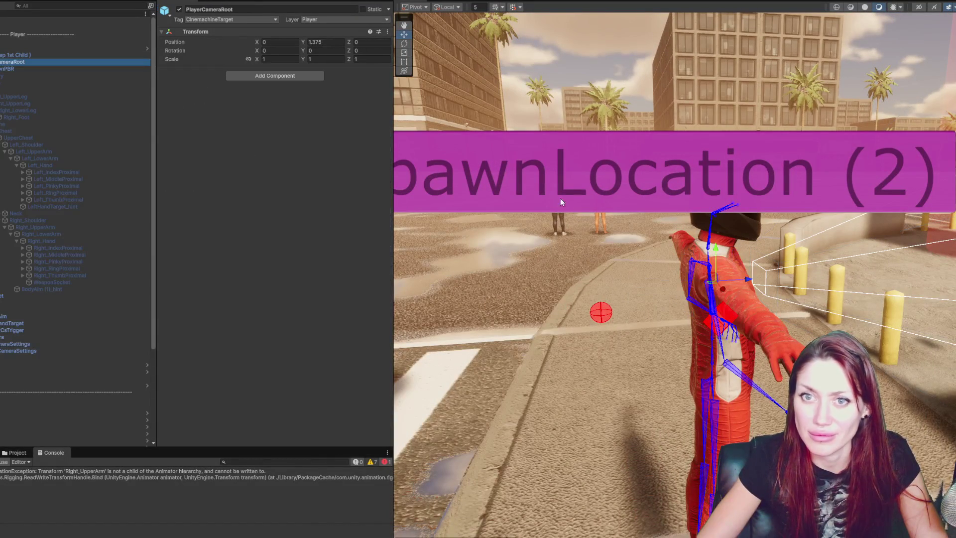
mouse_move(723, 263)
left_mouse_down()
mouse_move(728, 189)
mouse_move(751, 250)
left_mouse_up()
left_click_drag(717, 205, 725, 191)
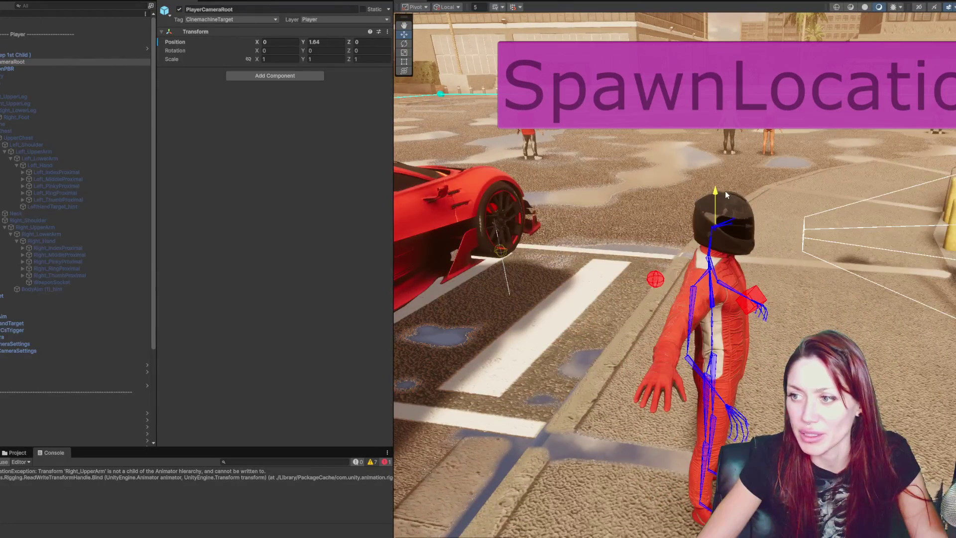
left_click_drag(745, 229, 822, 236)
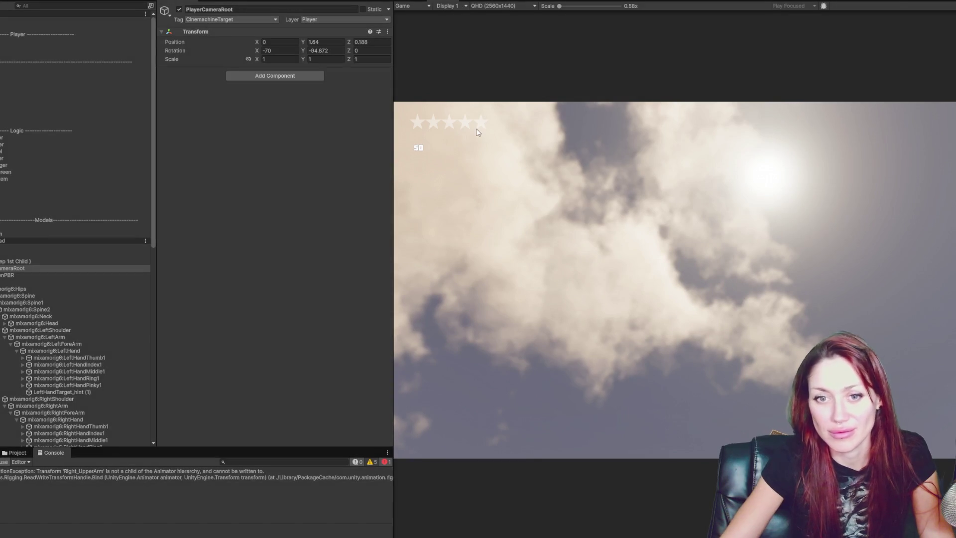
key("ctrl+p")
Move PlayerCameraRoot back to Z -0.443 and reselect the Ch20_nonPBR character
left_click_drag(778, 208, 677, 242)
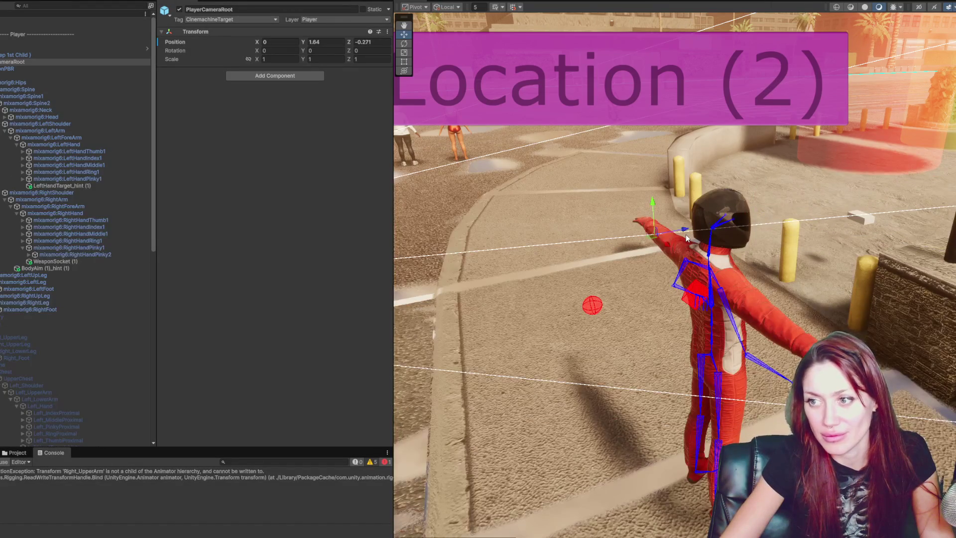
scroll(730, 277, "down", 5)
left_click_drag(739, 255, 698, 262)
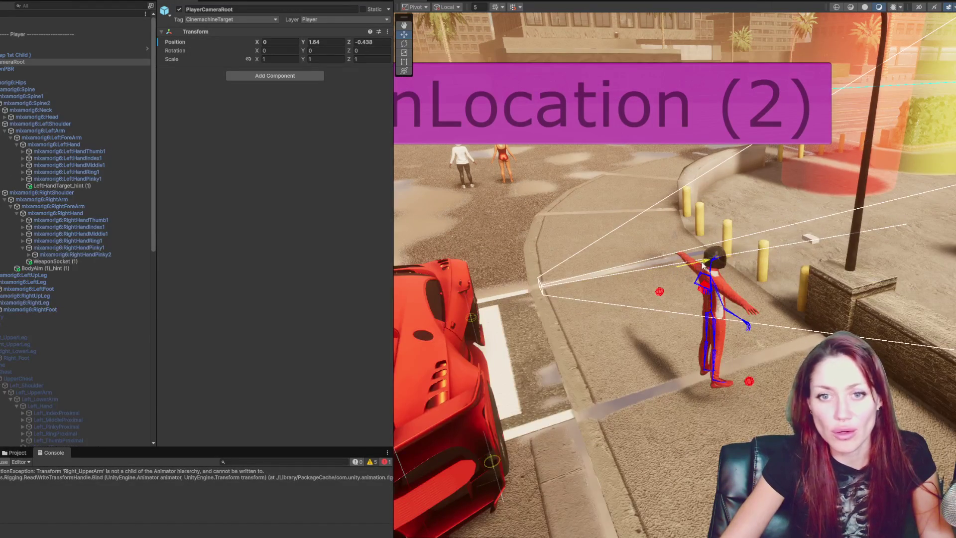
left_click(92, 267)
mouse_move(697, 349)
left_mouse_down()
mouse_move(721, 348)
mouse_move(692, 349)
left_mouse_up()
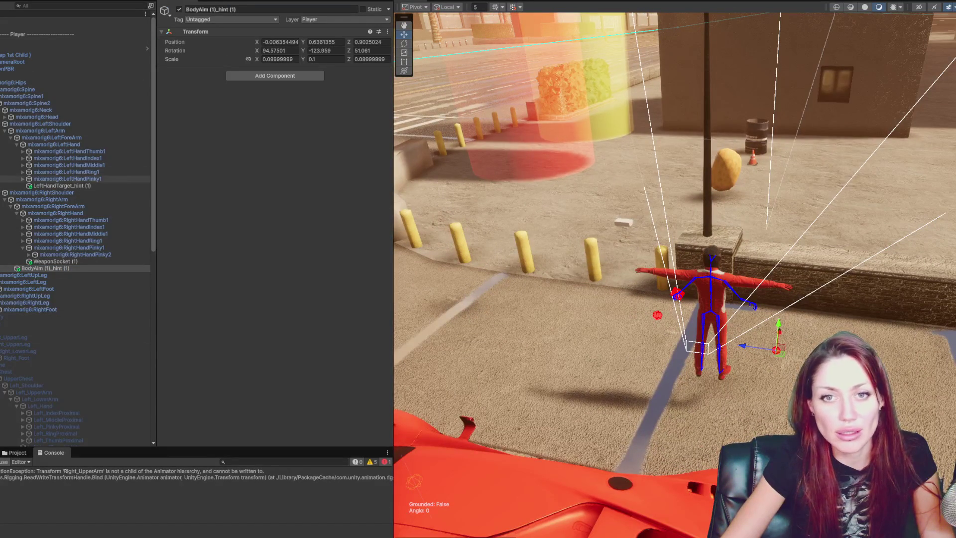
left_click(20, 62)
left_click(19, 69)
left_click(40, 5)
type("cinemach")
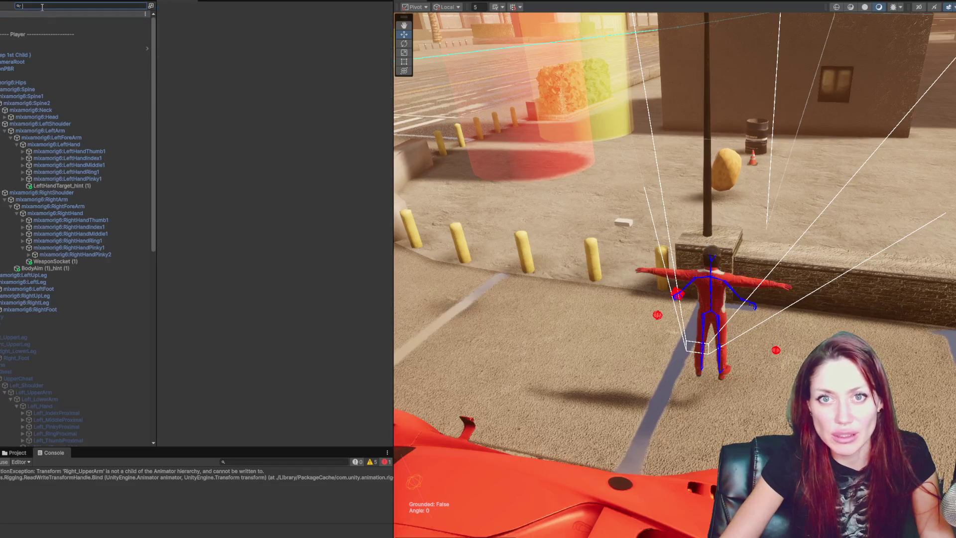
type("ine")
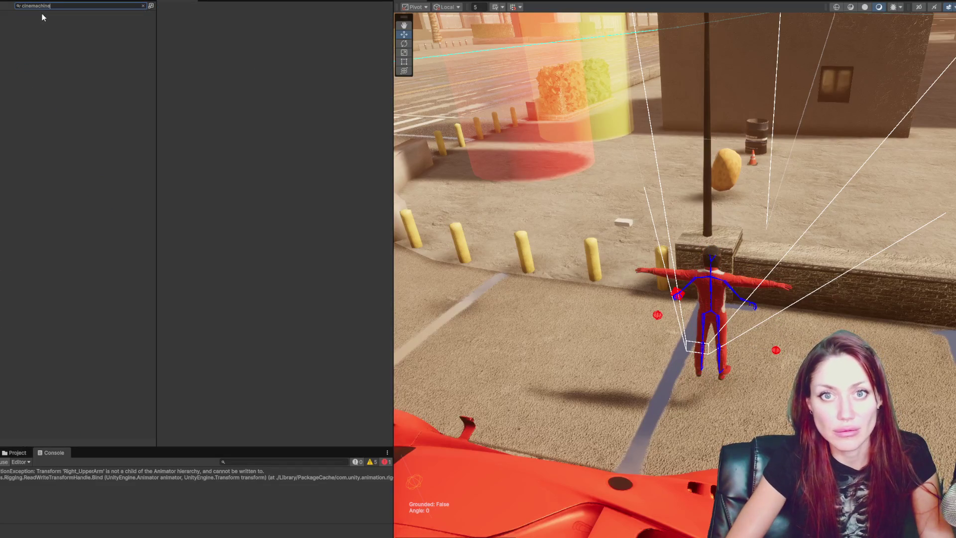
Search the Hierarchy for CinemachineVirtualCamera and frame the aim and NormalCameraSettings cameras
key("ctrl+a")
type("CinemachineVirtualCamera")
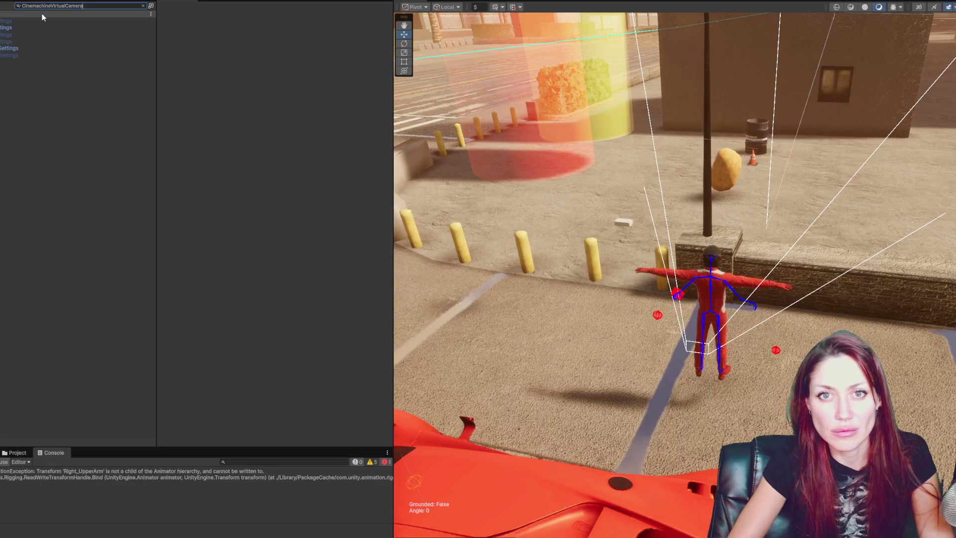
left_click(40, 48)
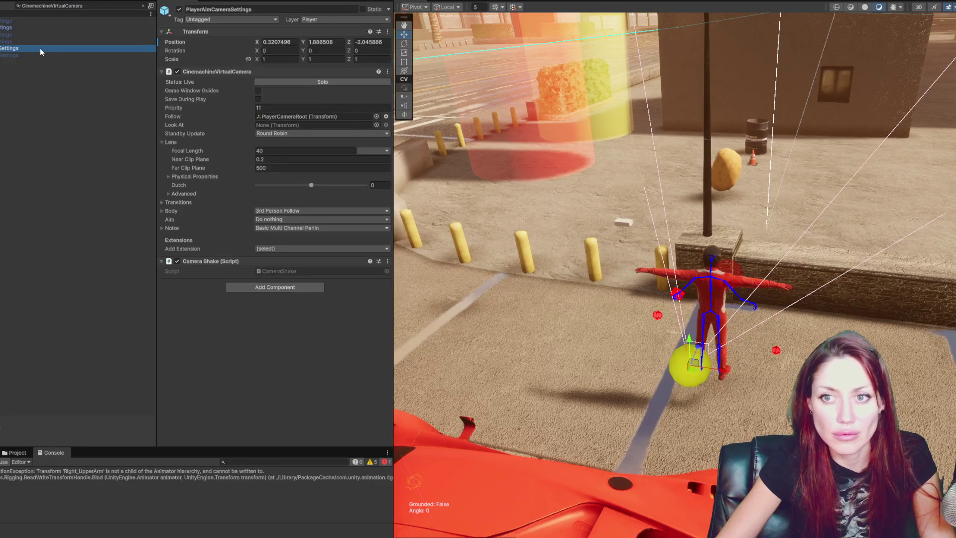
double_click(40, 48)
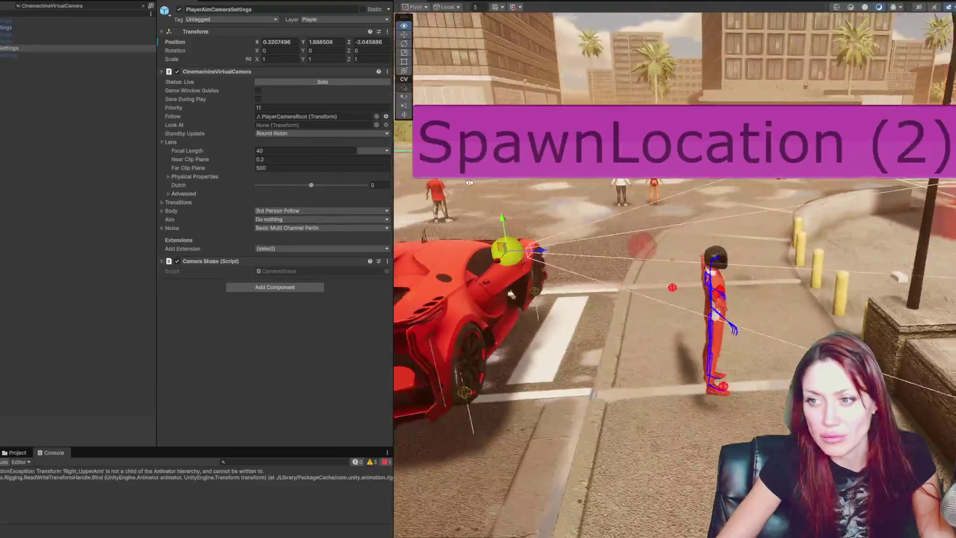
left_click(66, 27)
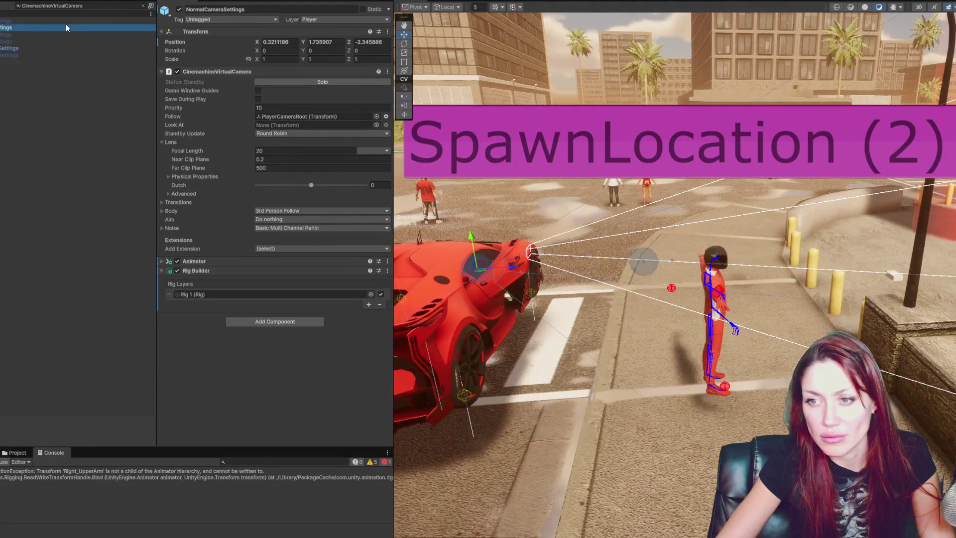
double_click(66, 27)
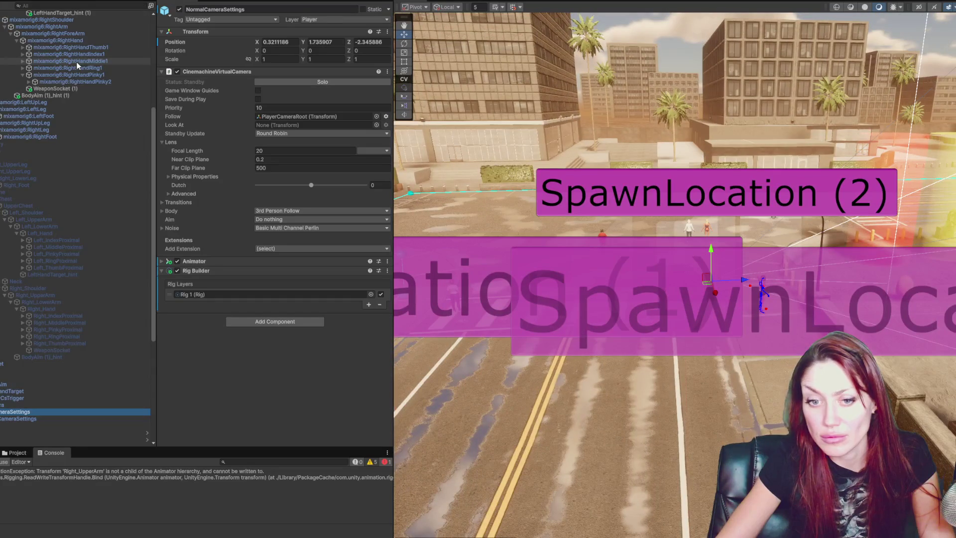
scroll(83, 63, "up", 10)
Move PlayerCameraRoot to Z -0.35 and play-test the third-person view
left_click(83, 63)
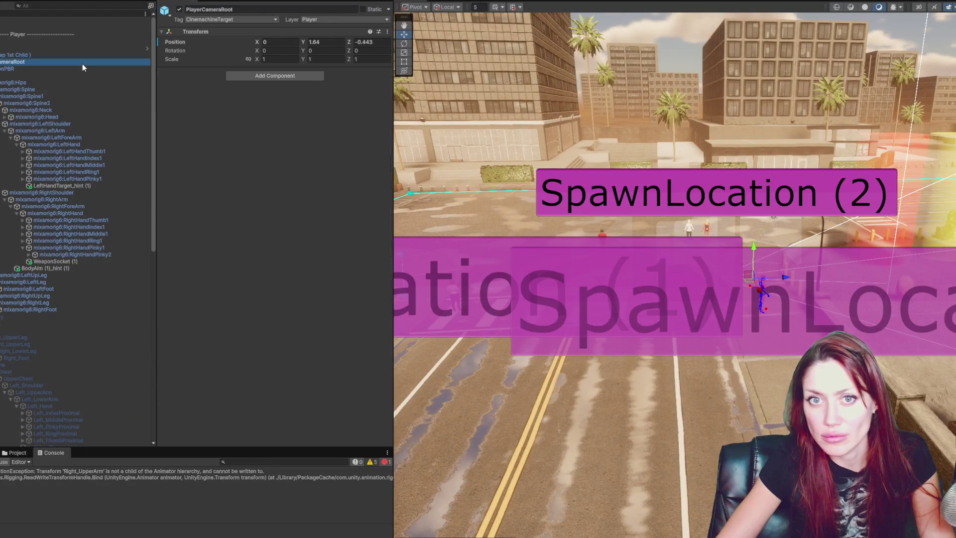
scroll(724, 282, "up", 3)
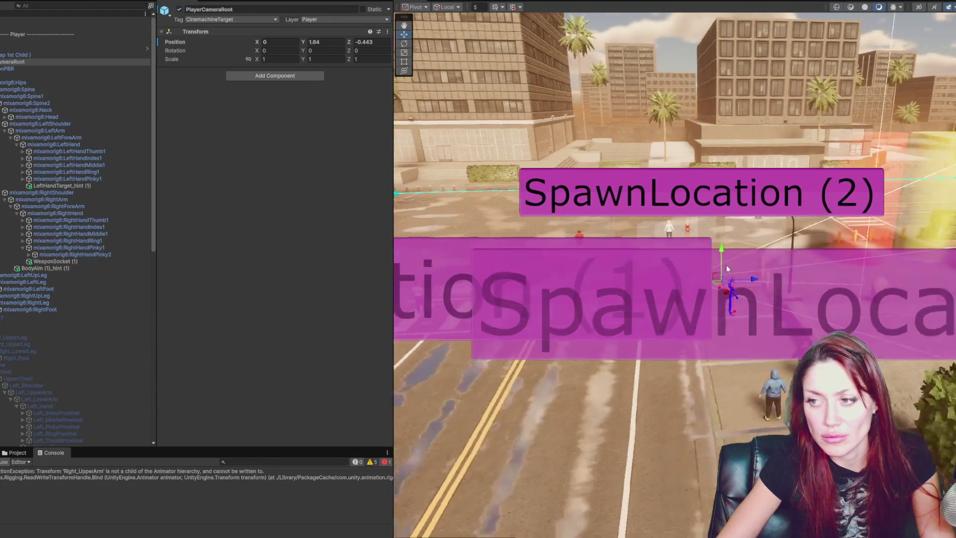
left_click_drag(743, 280, 747, 281)
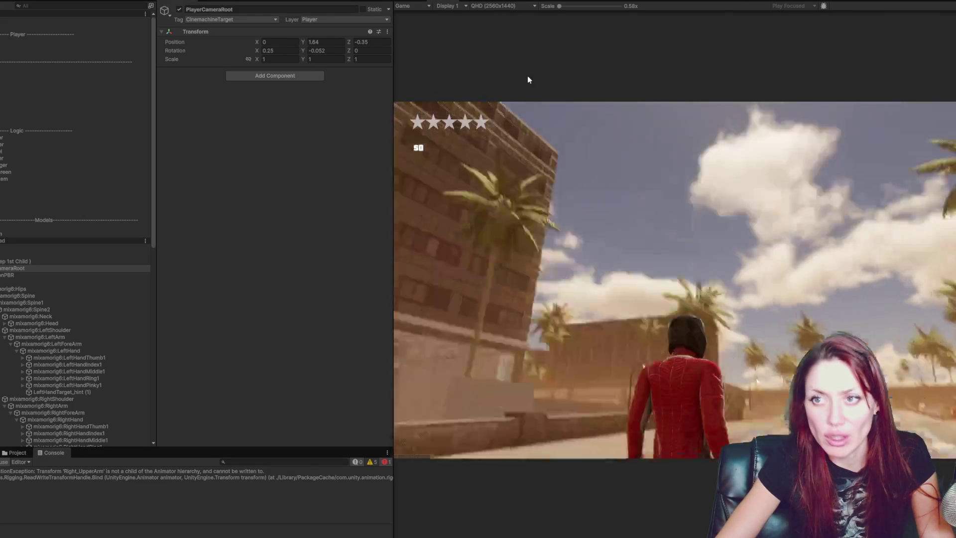
key("ctrl+p")
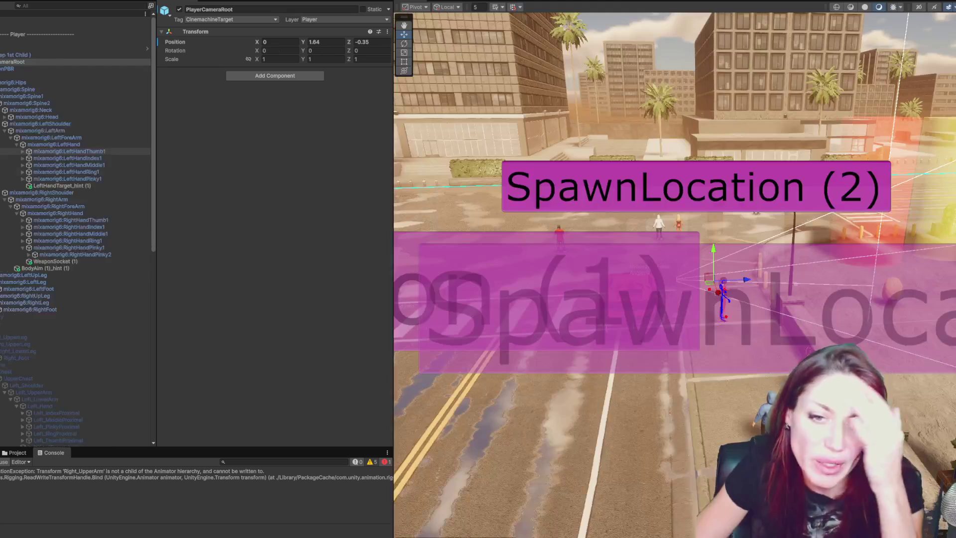
Show the rig bind error details and compare Right_UpperArm's Configurable Joint with mixamorig6:RightArm's Character Joint
left_click(82, 476)
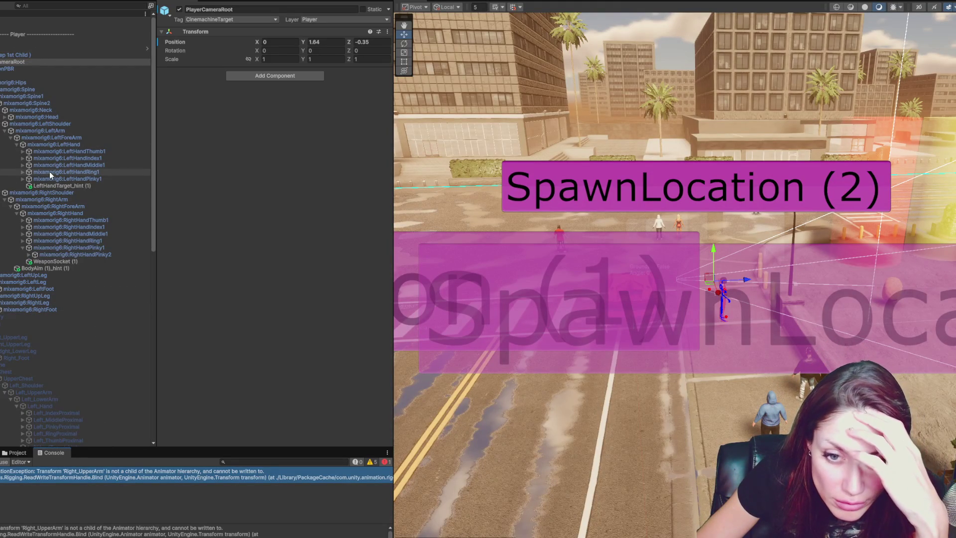
scroll(43, 274, "down", 5)
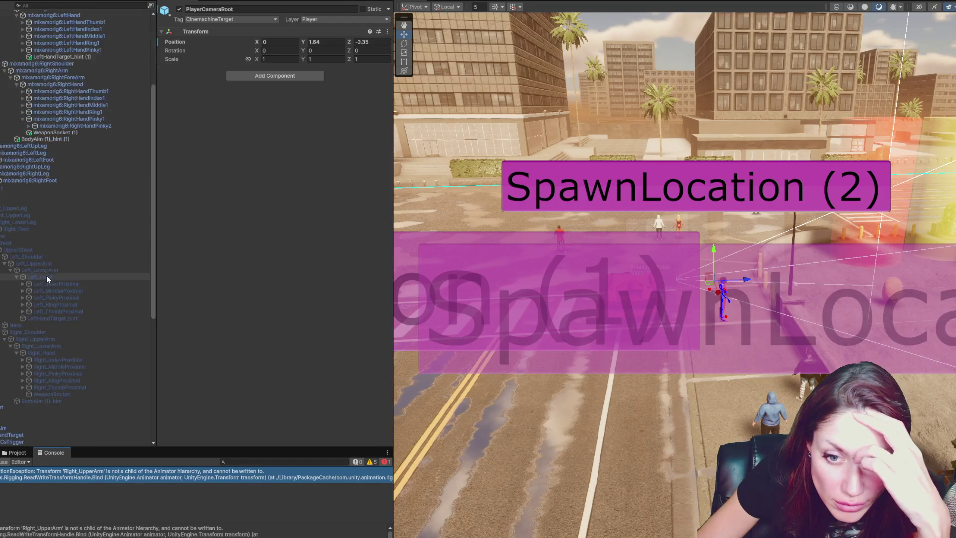
left_click(65, 339)
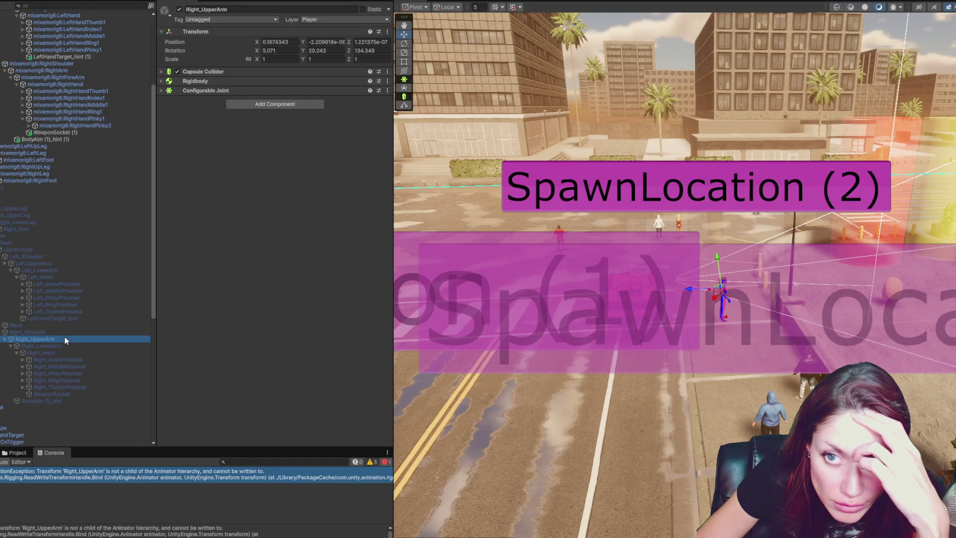
left_click(216, 91)
scroll(113, 102, "up", 5)
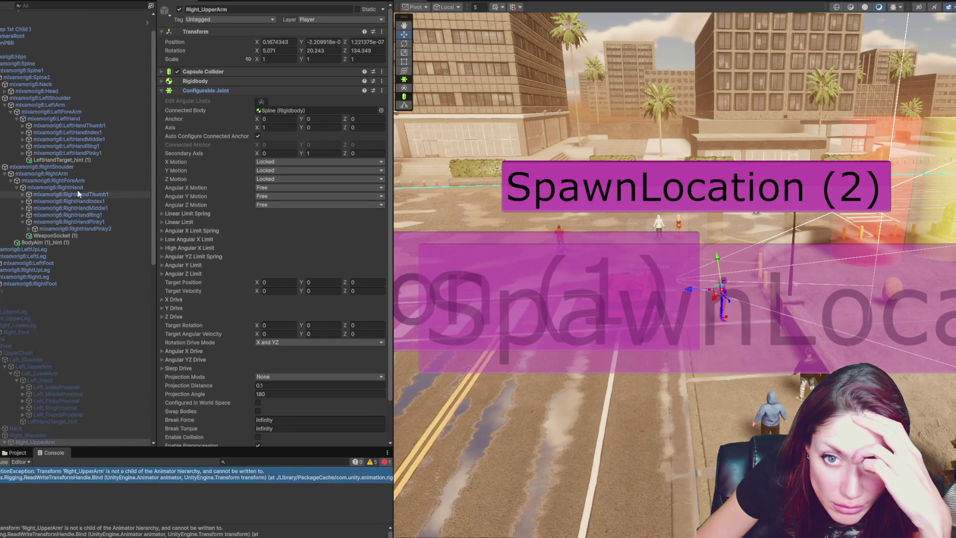
left_click(80, 174)
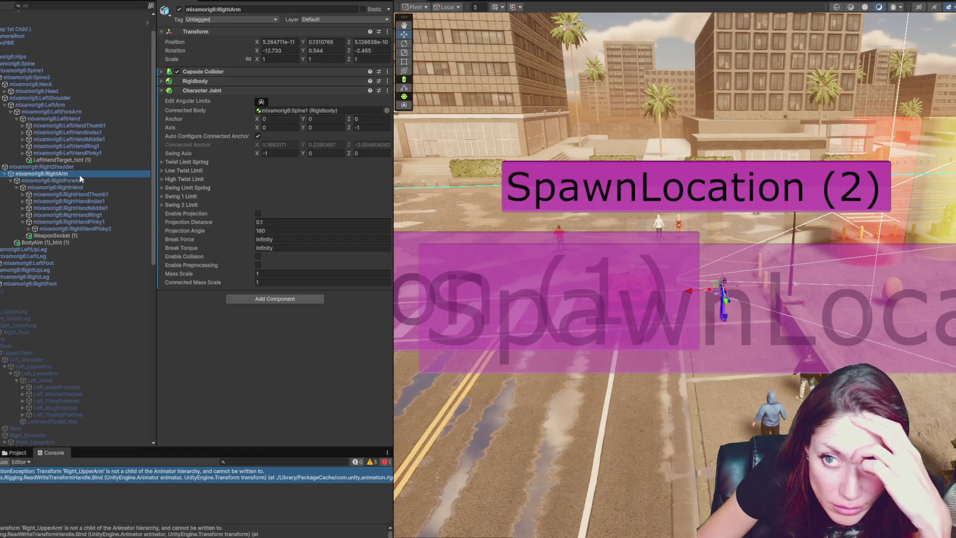
scroll(80, 177, "down", 8)
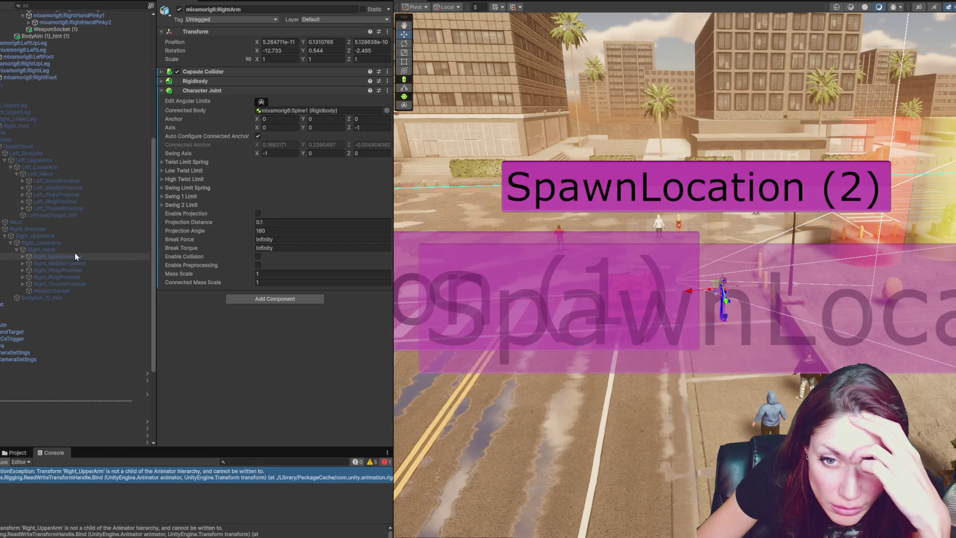
left_click(82, 237)
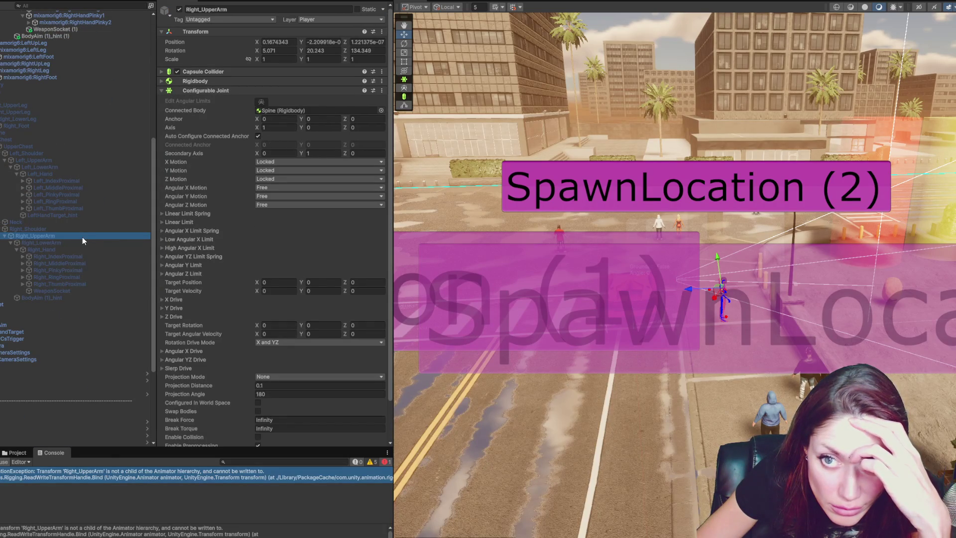
Collapse the Configurable Joint and mixamorig bone tree, then select the NPC object
left_click(235, 91)
scroll(110, 142, "up", 8)
scroll(111, 145, "up", 1)
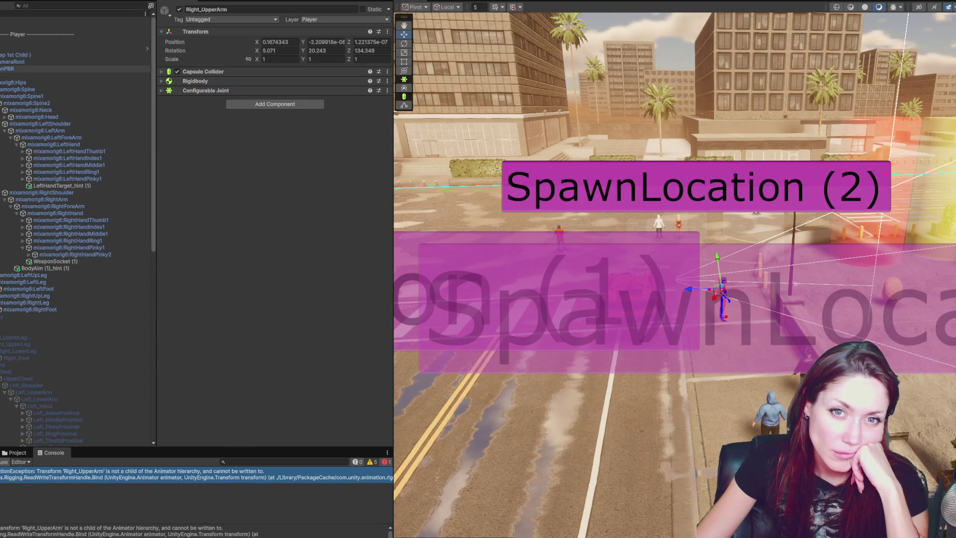
left_click(1, 75)
left_click(5, 48)
Open TransformHandle.cs from the error and trace ReadWriteTransformHandle and animator uses in Bind
double_click(154, 479)
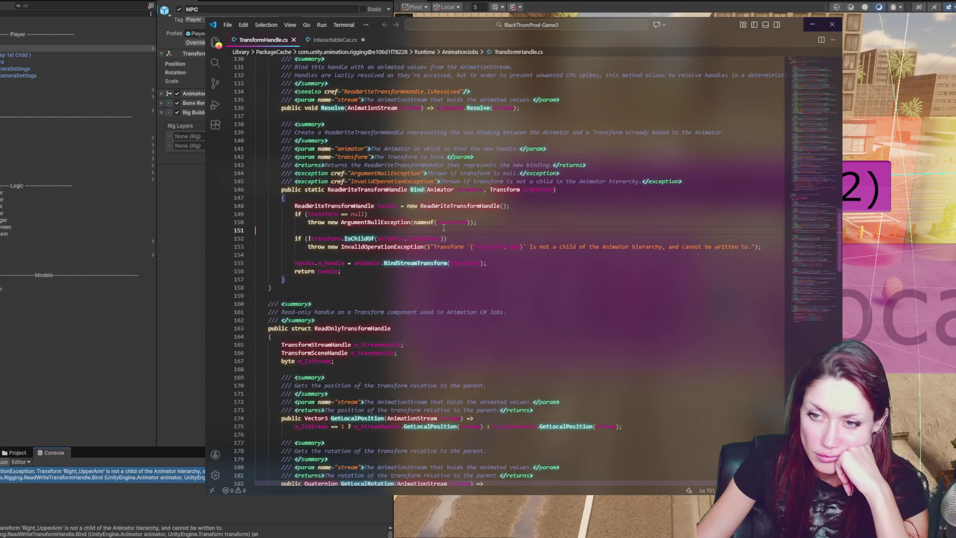
scroll(309, 271, "up", 2)
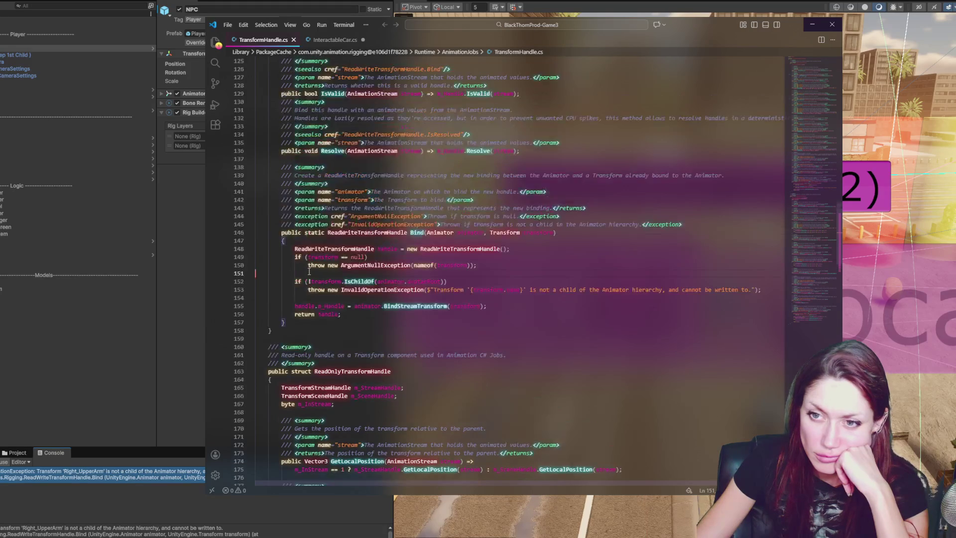
double_click(369, 233)
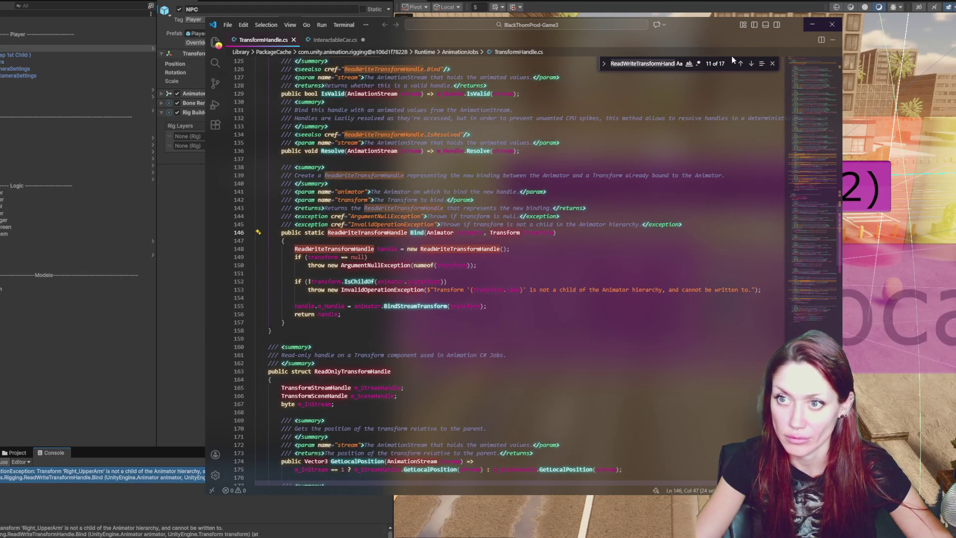
left_click(751, 63)
left_click(751, 65)
left_click(751, 65)
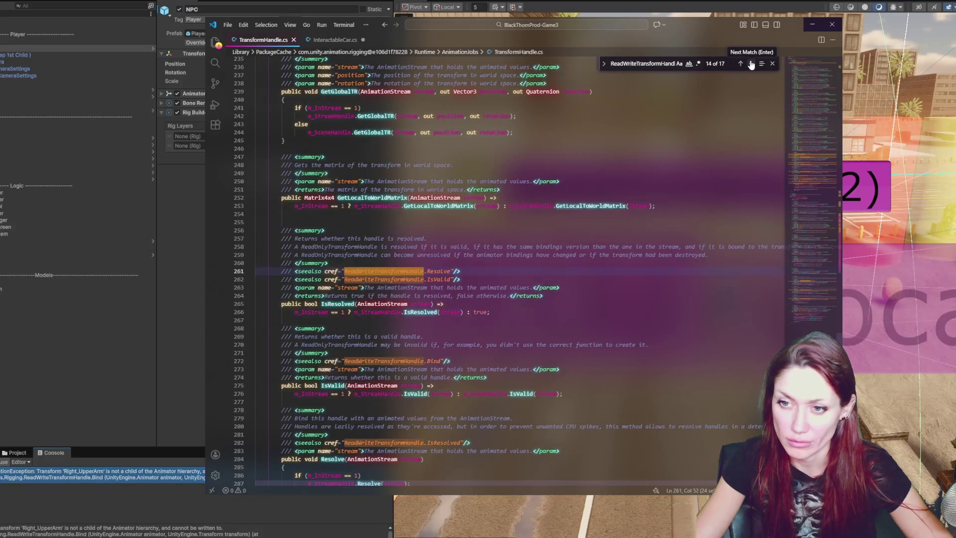
left_click(740, 64)
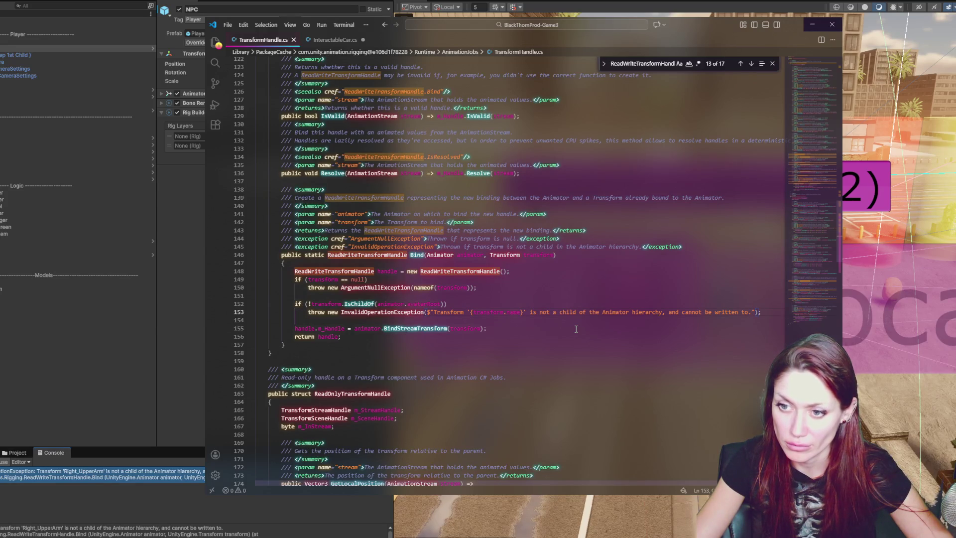
double_click(469, 254)
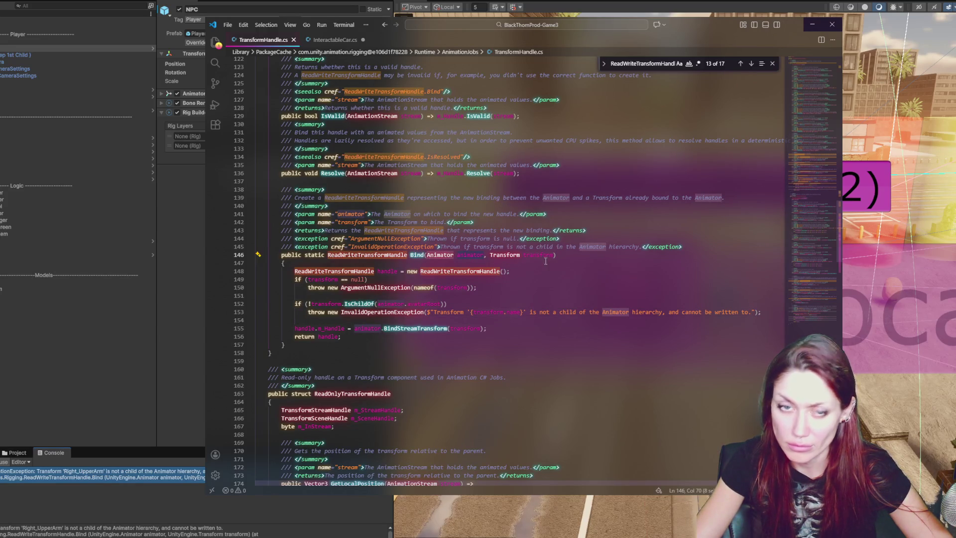
left_click(41, 52)
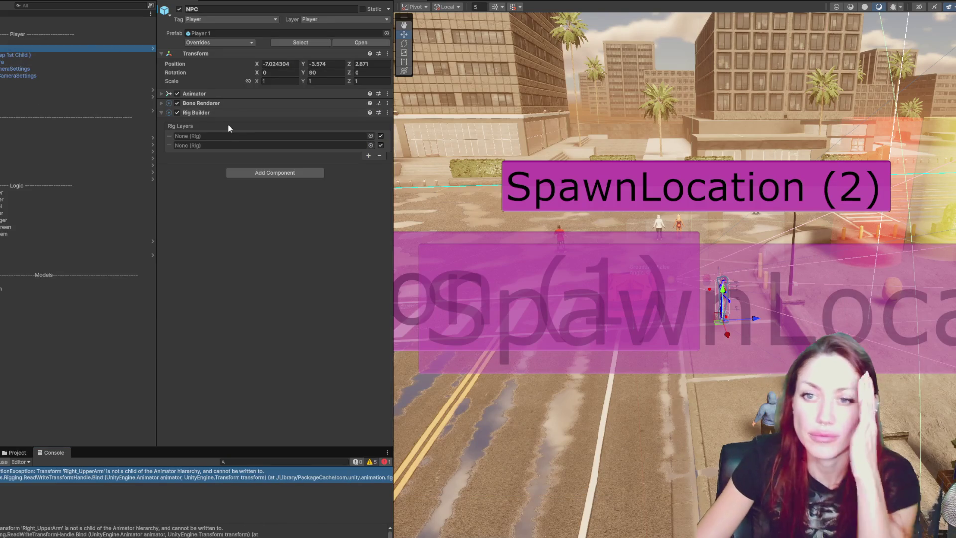
Disable the NPC's Rig Builder and Bone Renderer components in the Inspector
left_click(224, 111)
left_click(224, 111)
left_click(214, 110)
left_click(215, 111)
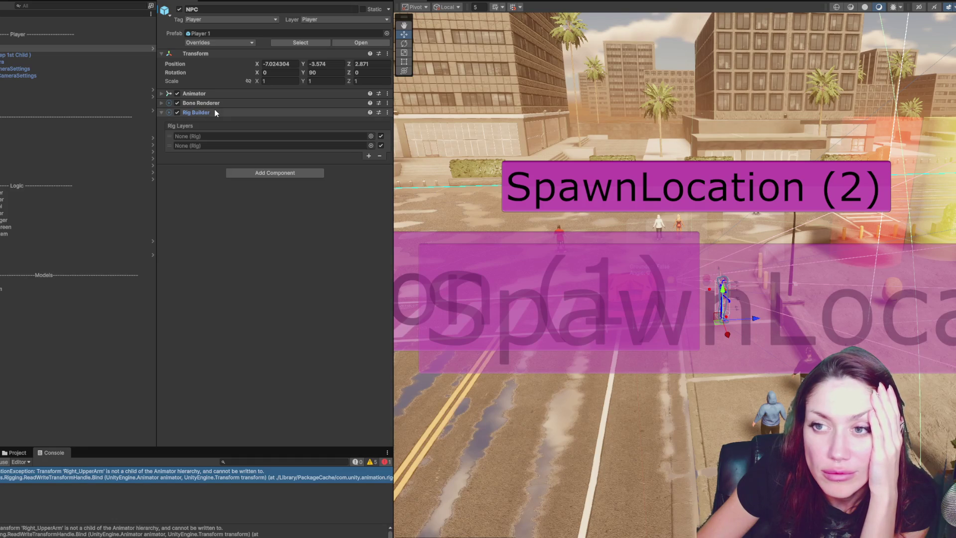
left_click(176, 112)
left_click(199, 103)
left_click(199, 103)
left_click(200, 95)
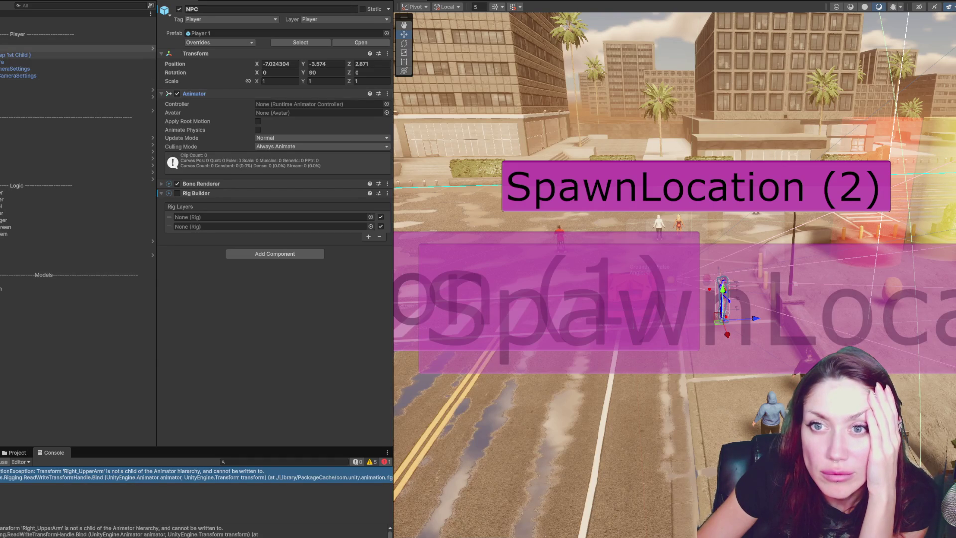
left_click(30, 55)
left_click(75, 48)
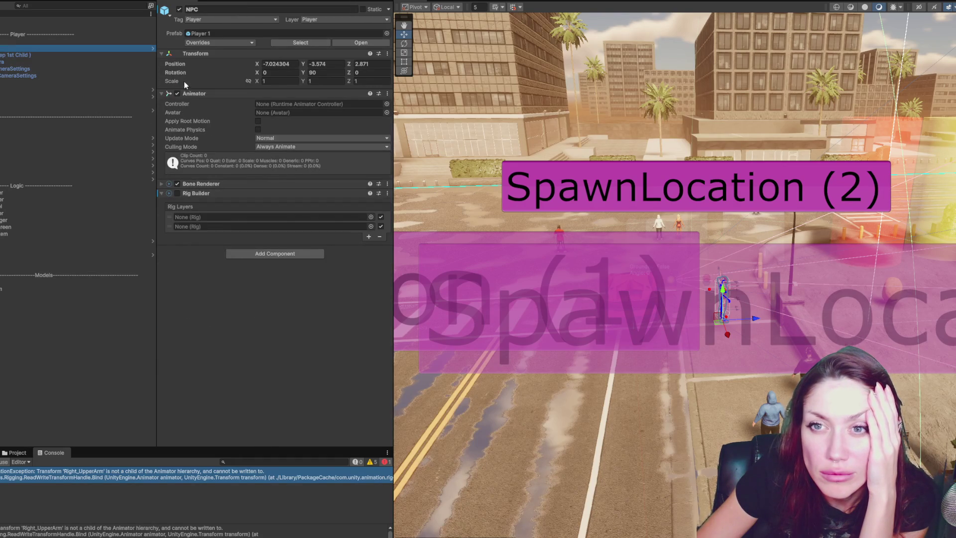
left_click(176, 184)
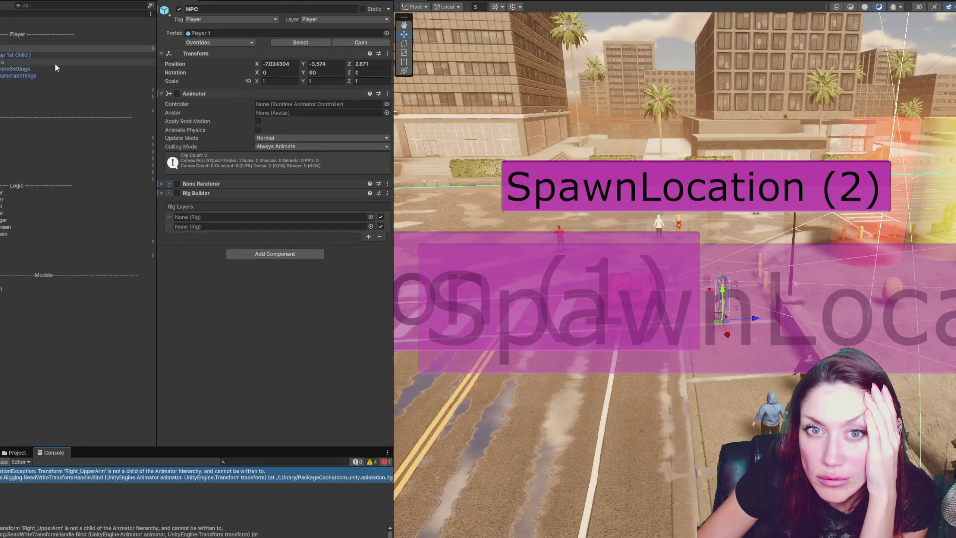
Collapse the Player group and deactivate the Player object
left_click(50, 49)
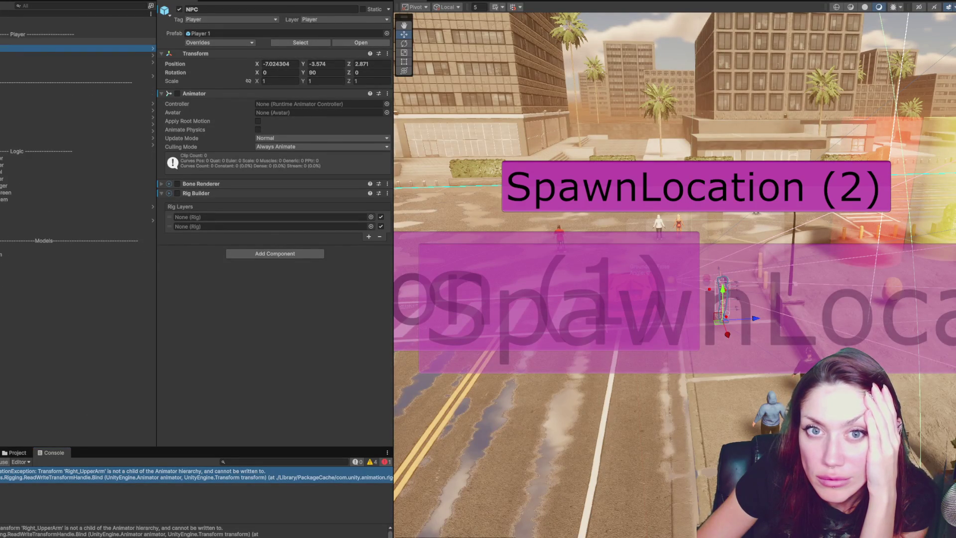
left_click(50, 41)
left_click(180, 10)
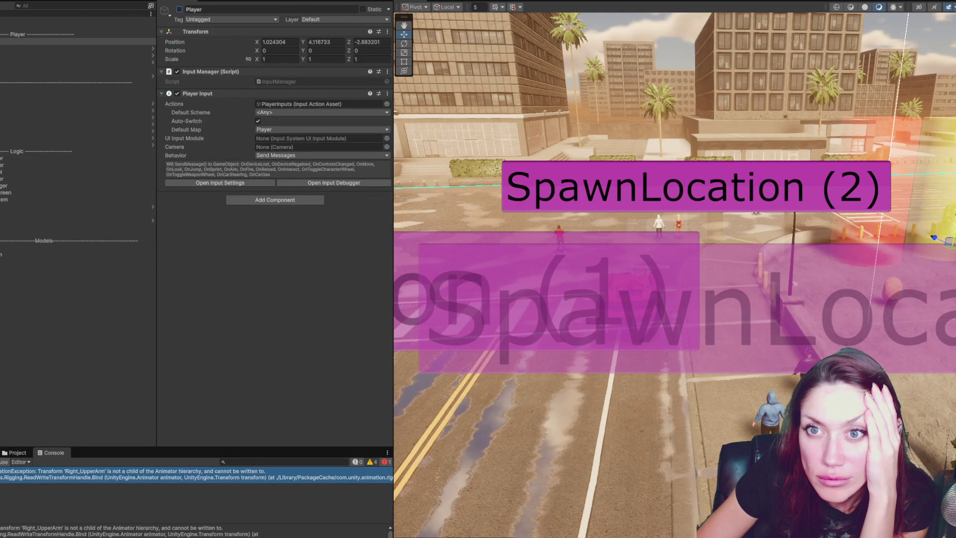
Run play mode, select the Player (Keep 1st Child) objects, then stop with Ctrl+P
left_click(445, 1)
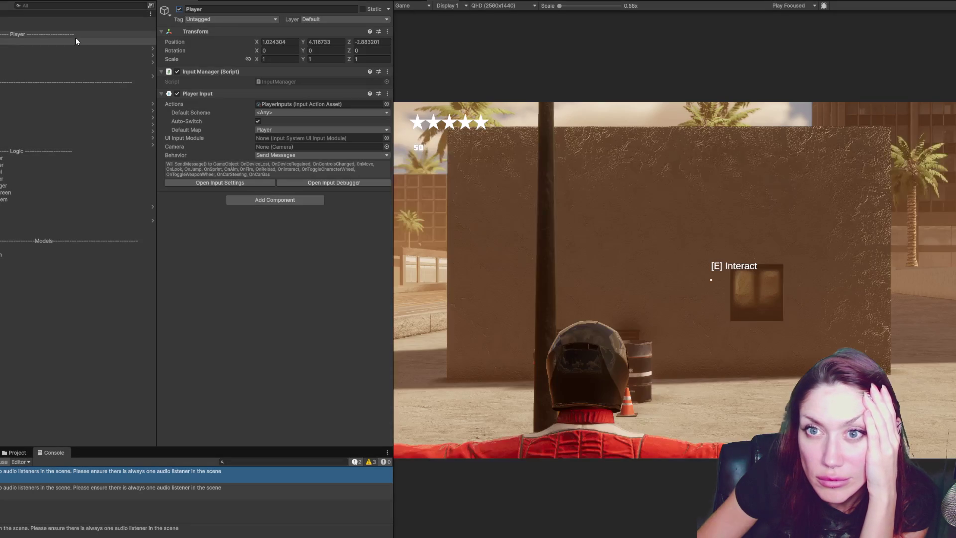
left_click(2, 55)
left_click(0, 84, "shift")
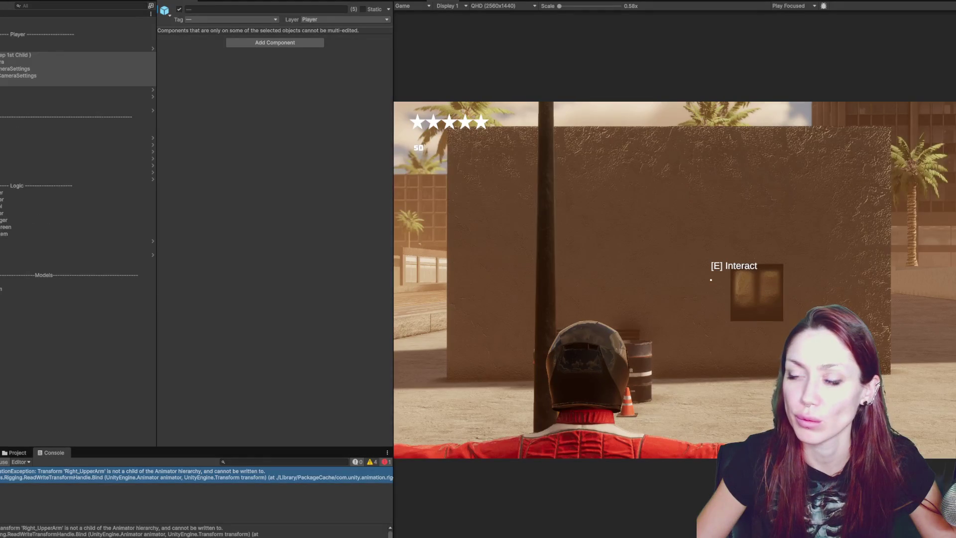
key("ctrl+p")
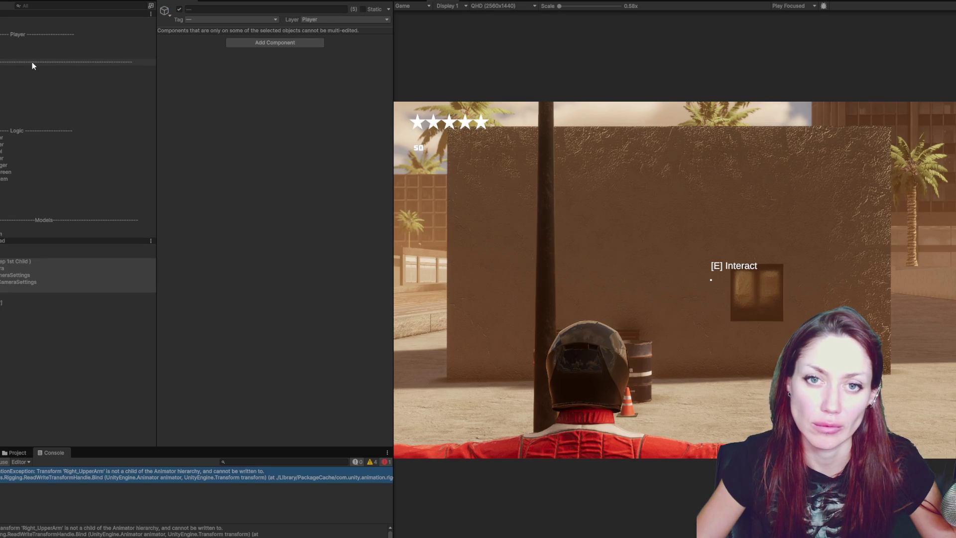
Select the four player camera objects and deactivate them
left_click(31, 62)
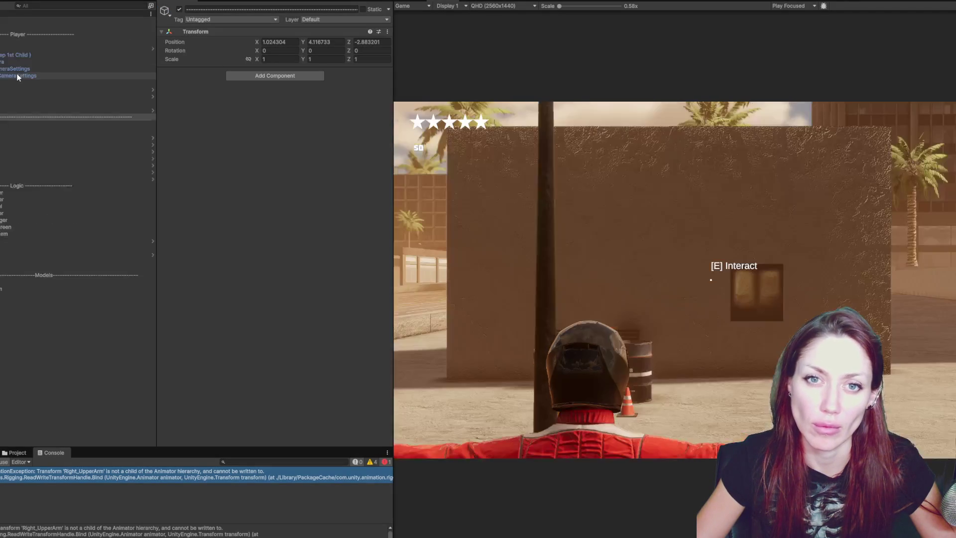
left_click(16, 82)
left_click(14, 61, "shift")
left_click(179, 10)
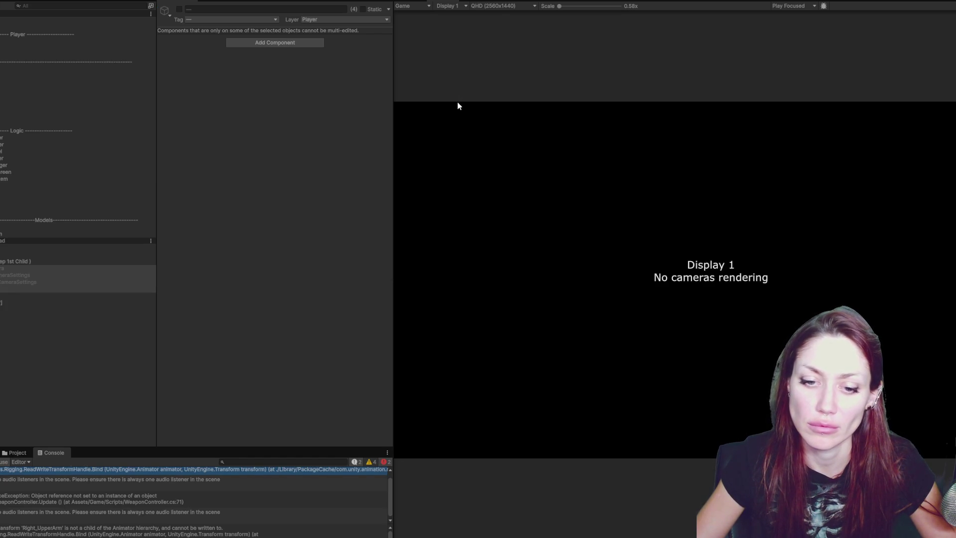
Check the camera object, then reselect Player (Keep 1st Child) in the Hierarchy
scroll(278, 487, "up", 1)
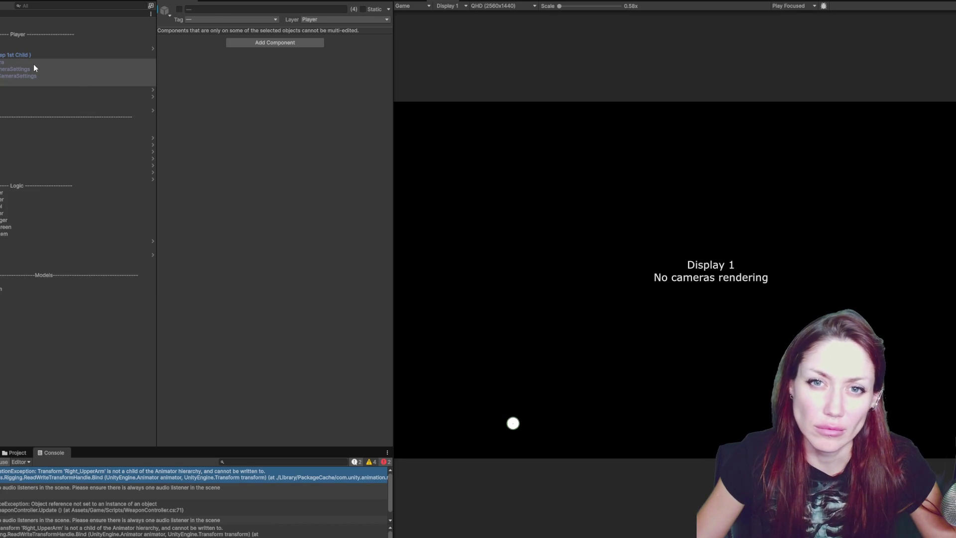
left_click(35, 63)
left_click(38, 79, "shift")
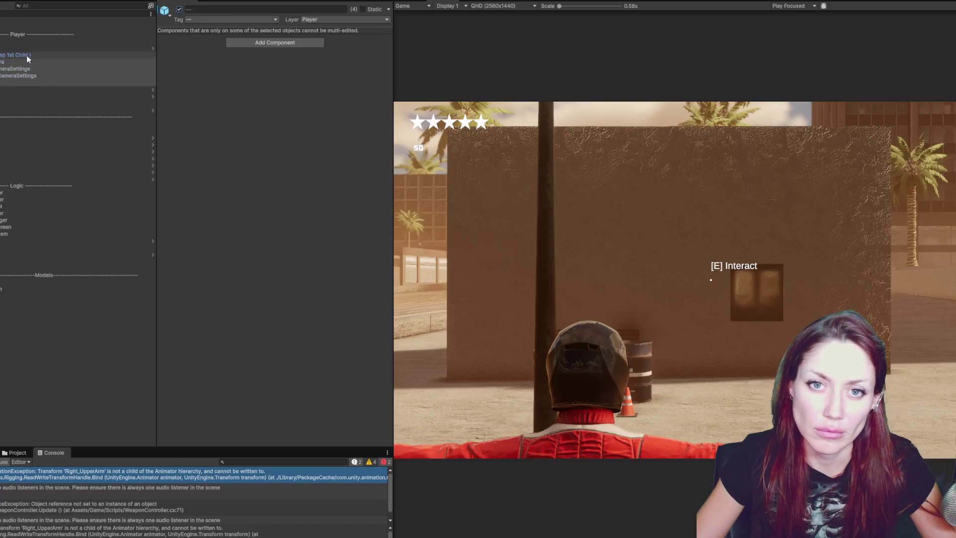
left_click(26, 55)
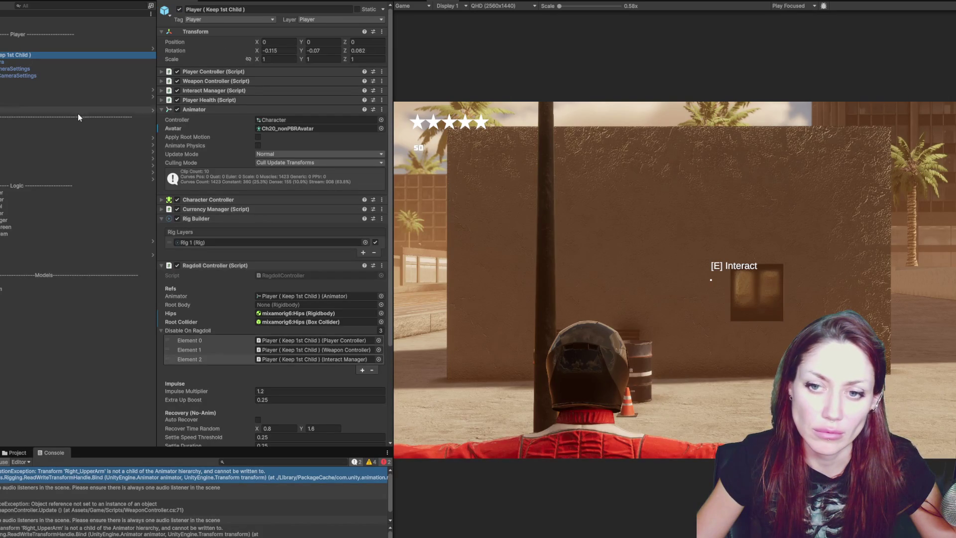
Set Player Character Identifier to Lucia and read the PropertyStreamHandle and ProgressBarPushScope errors
left_click(217, 218)
left_click(217, 228)
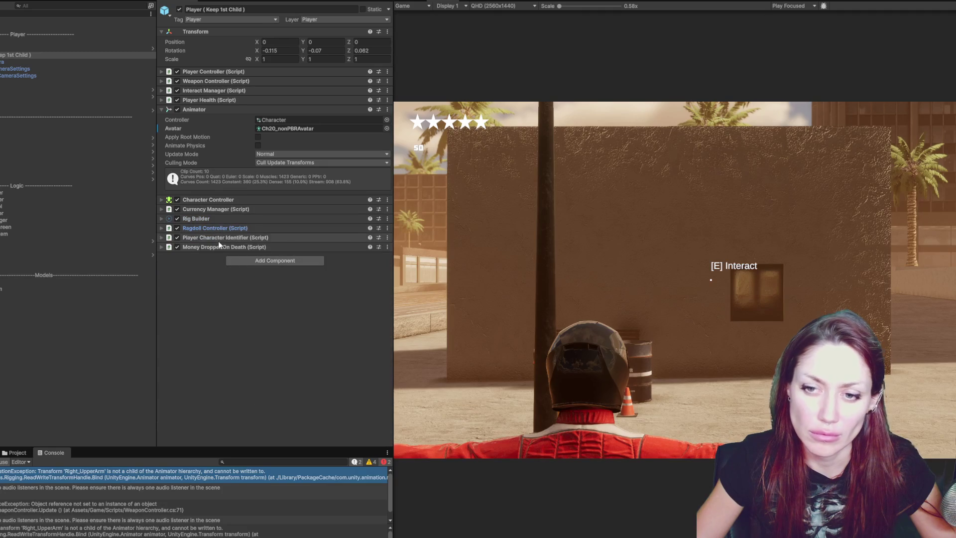
left_click(223, 238)
left_click(278, 256)
left_click(280, 266)
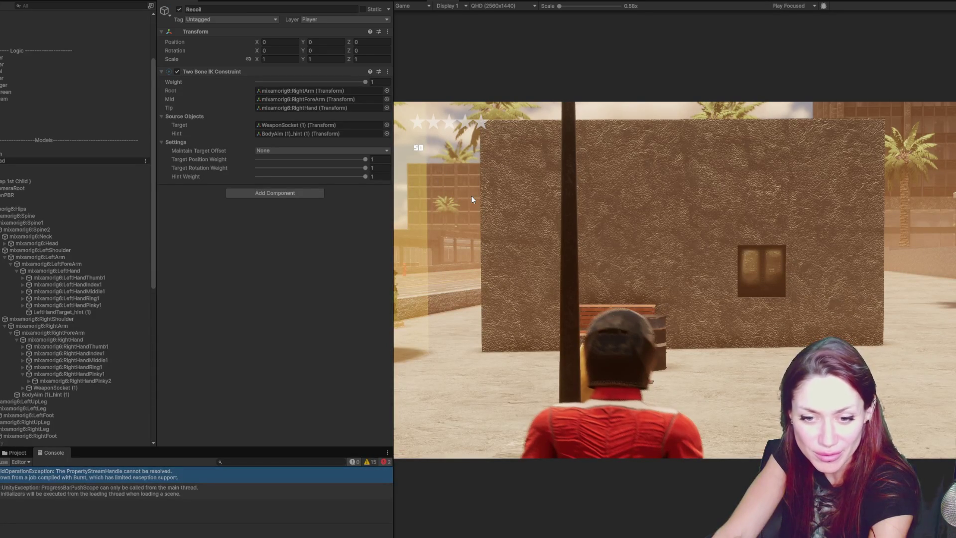
left_click(176, 474)
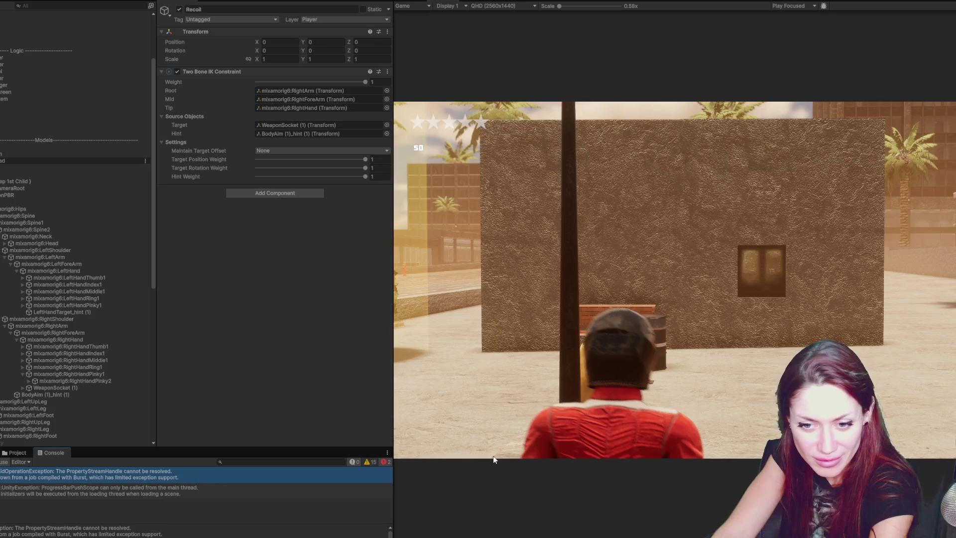
left_click(253, 492)
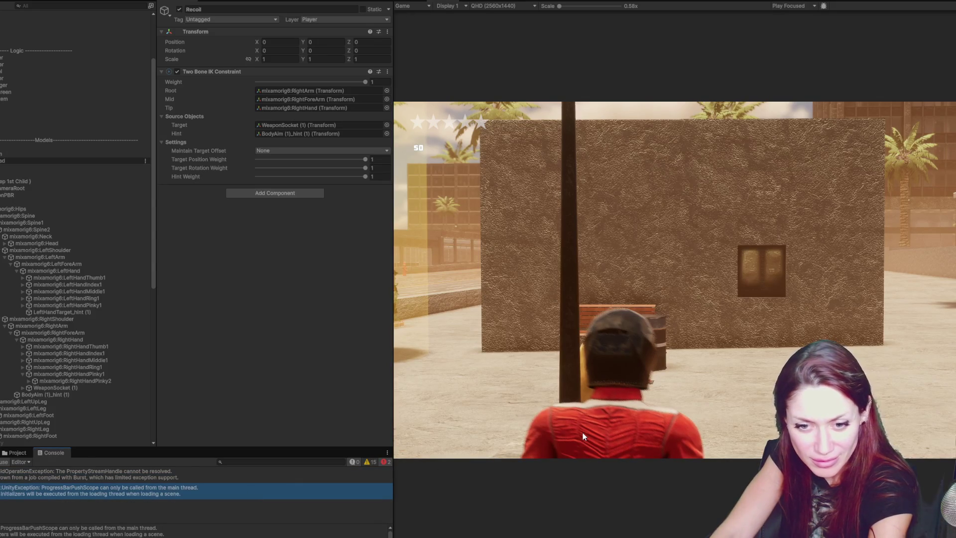
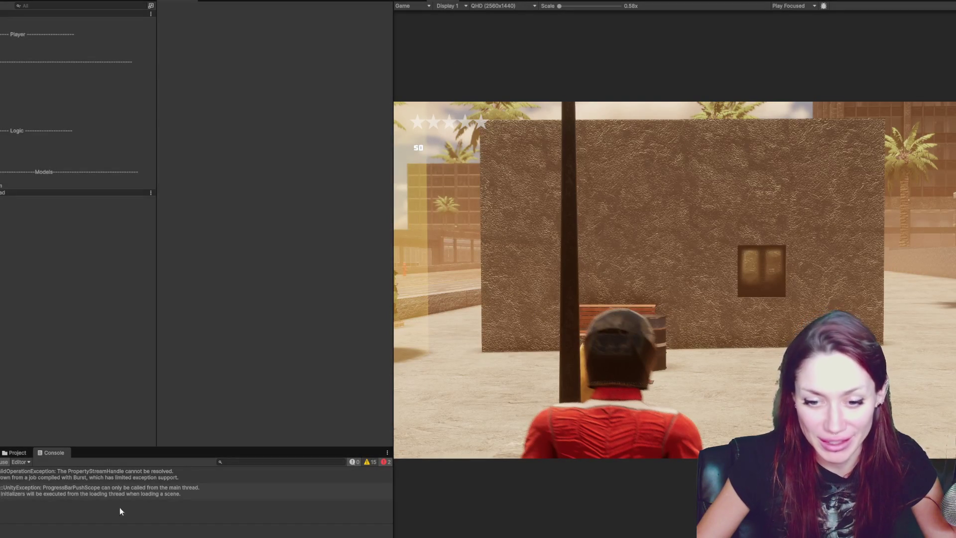
Search the Hierarchy for the ProgressBarPushScope error term, clear it, and enlarge the console area
left_click(110, 492)
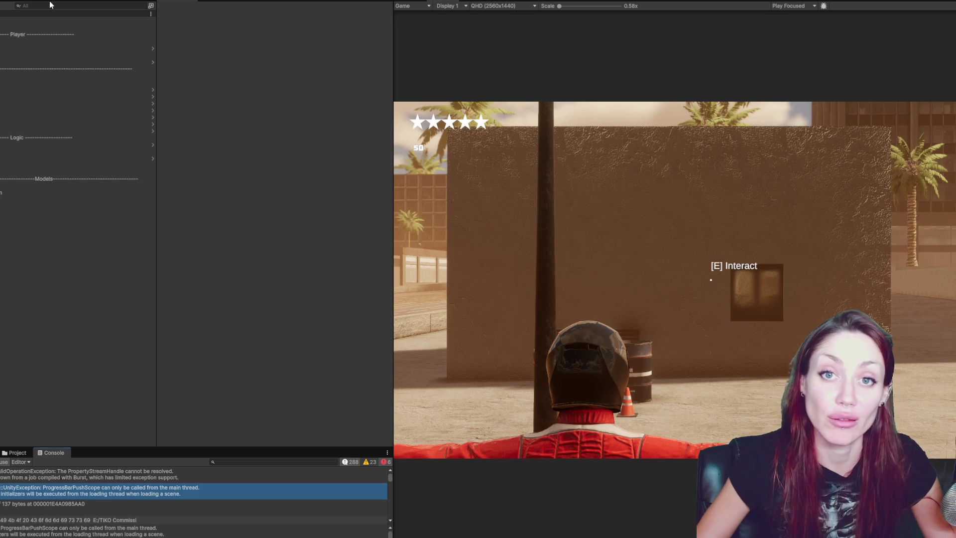
type("Pro")
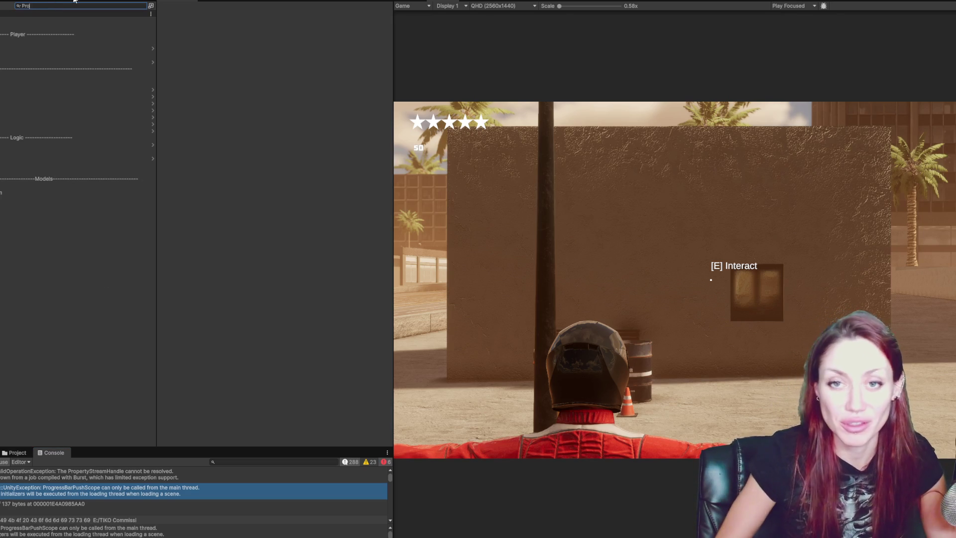
type("gressBarPushScope")
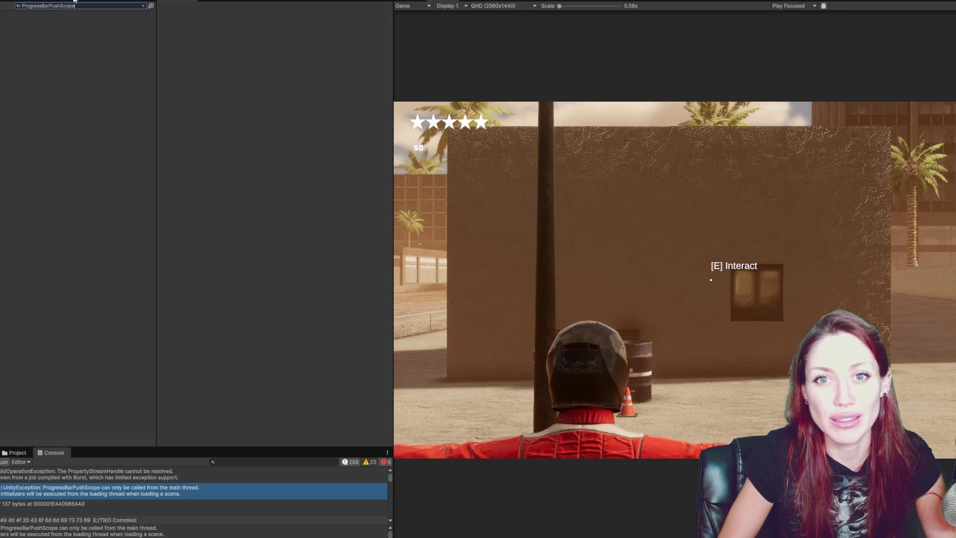
key("ctrl+a")
key("ctrl+c")
key("BackSpace")
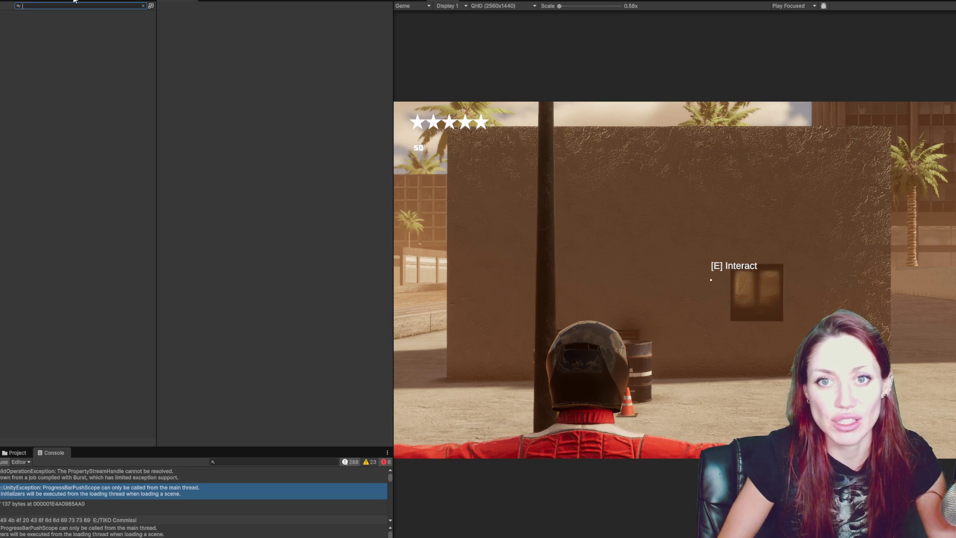
left_click_drag(129, 447, 173, 309)
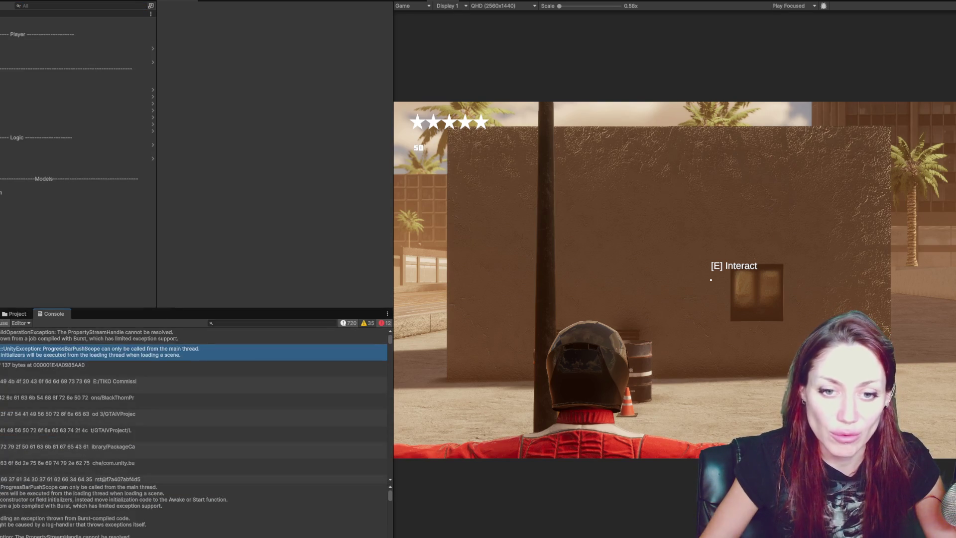
Search the project assets for ProgressBarPushScope, find no matches, and clear the search
left_click(18, 314)
left_click(231, 323)
key("ctrl+v")
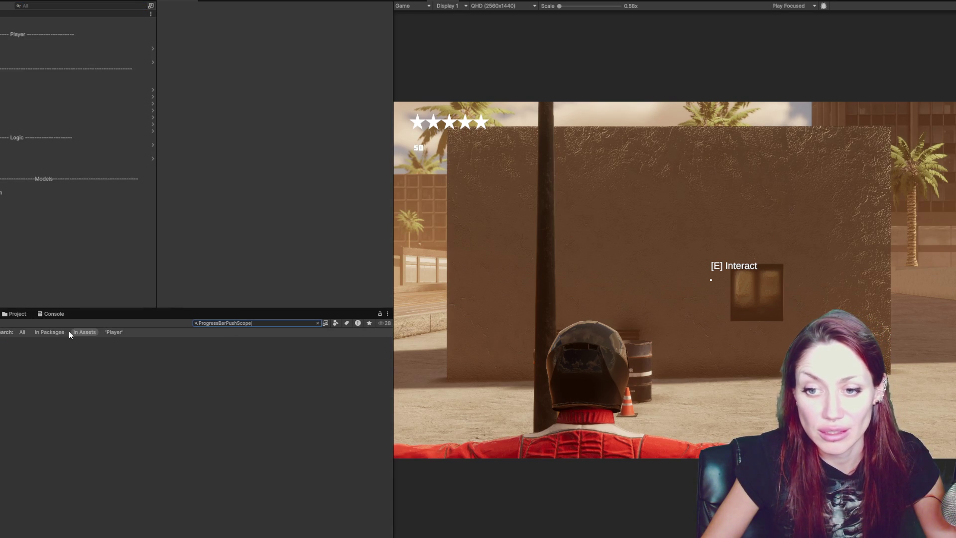
key("ctrl+a")
key("BackSpace")
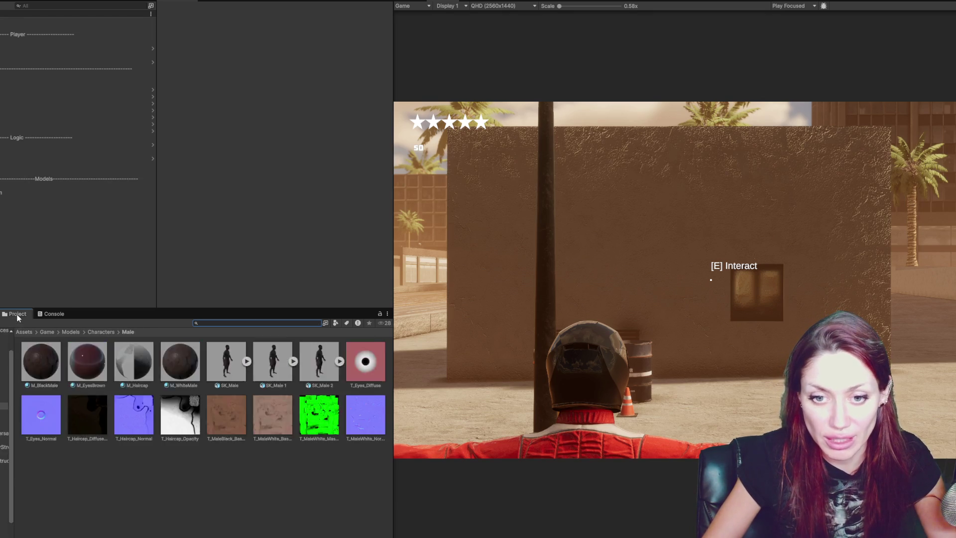
Read the PropertyStreamHandle error's stack trace, then show the Player assets and select the Player object
left_click(52, 313)
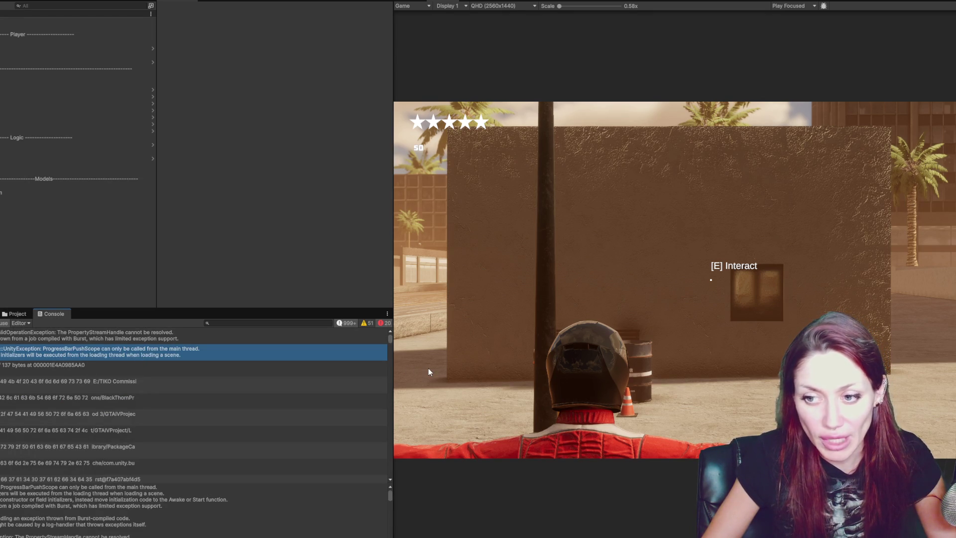
mouse_move(389, 339)
left_mouse_down()
mouse_move(387, 489)
mouse_move(402, 328)
left_mouse_up()
left_click(197, 341)
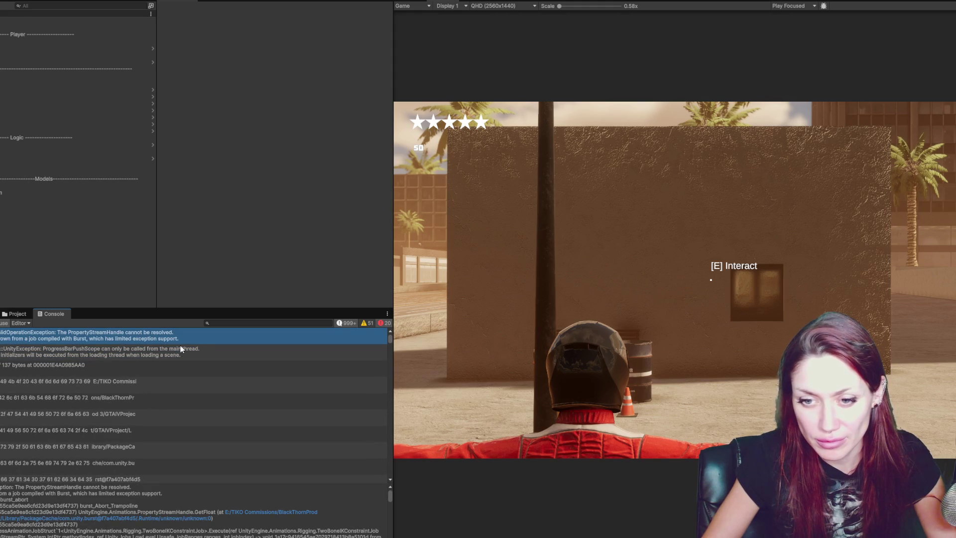
left_click(184, 351)
left_click(181, 335)
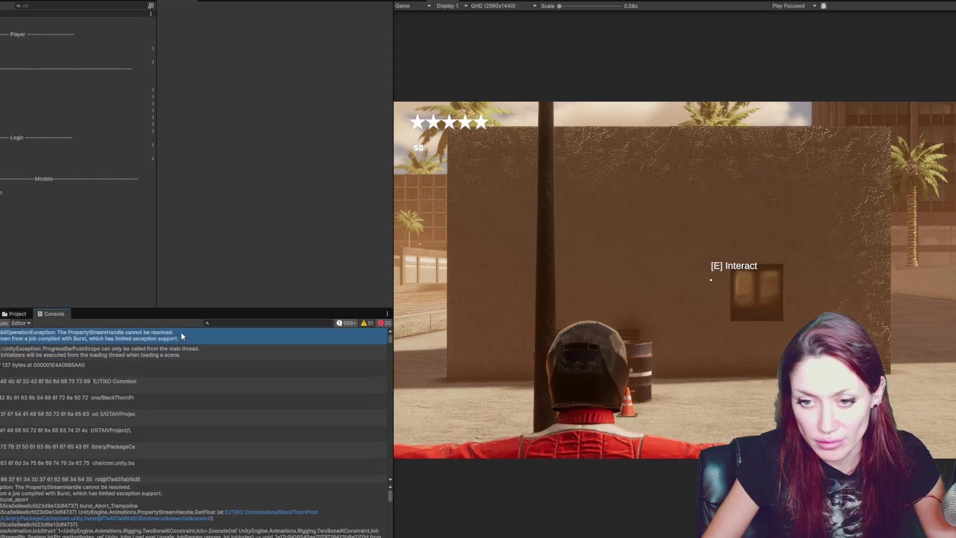
scroll(202, 513, "down", 10)
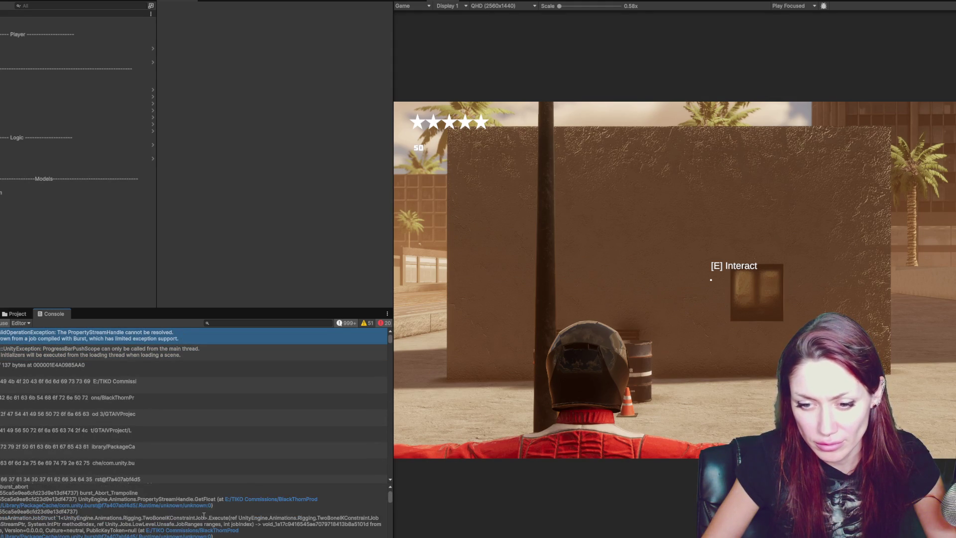
scroll(207, 507, "up", 10)
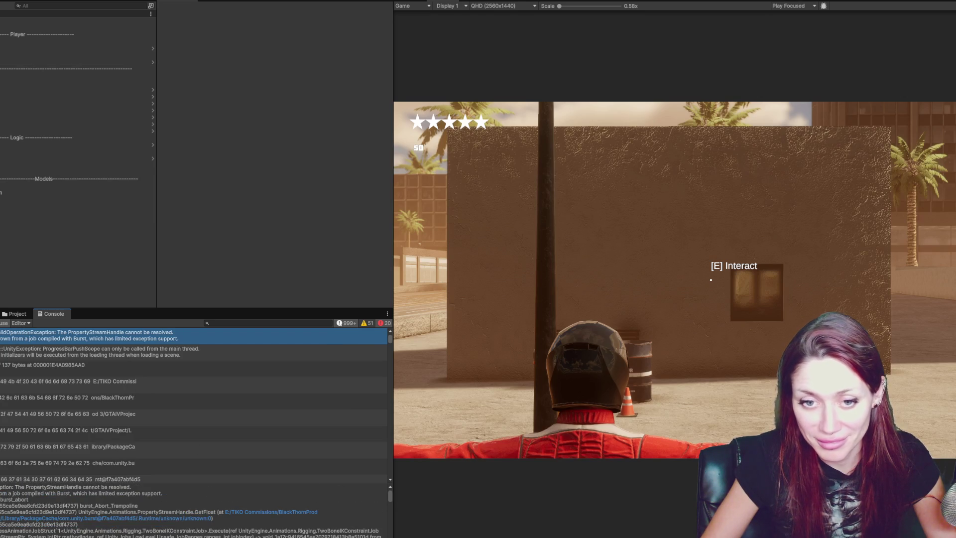
left_click(15, 313)
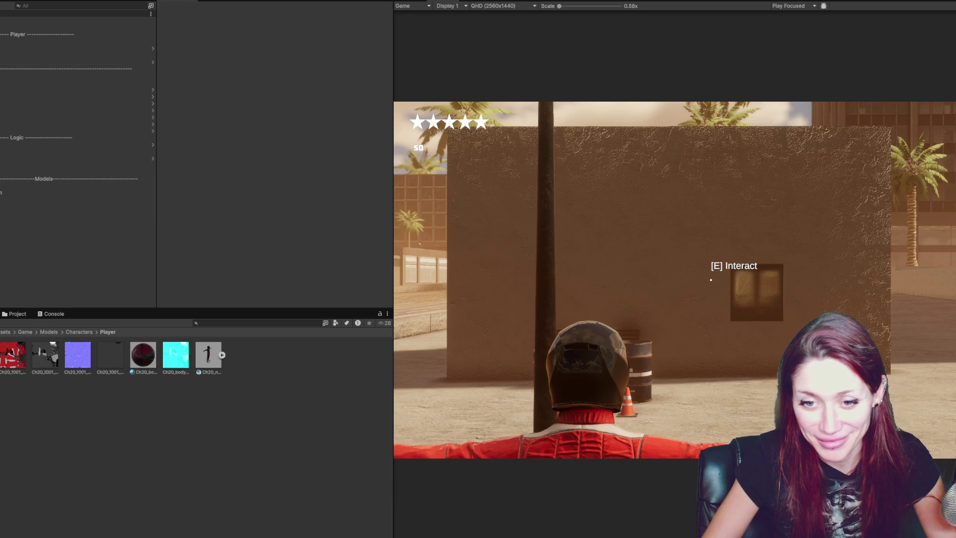
left_click(75, 42)
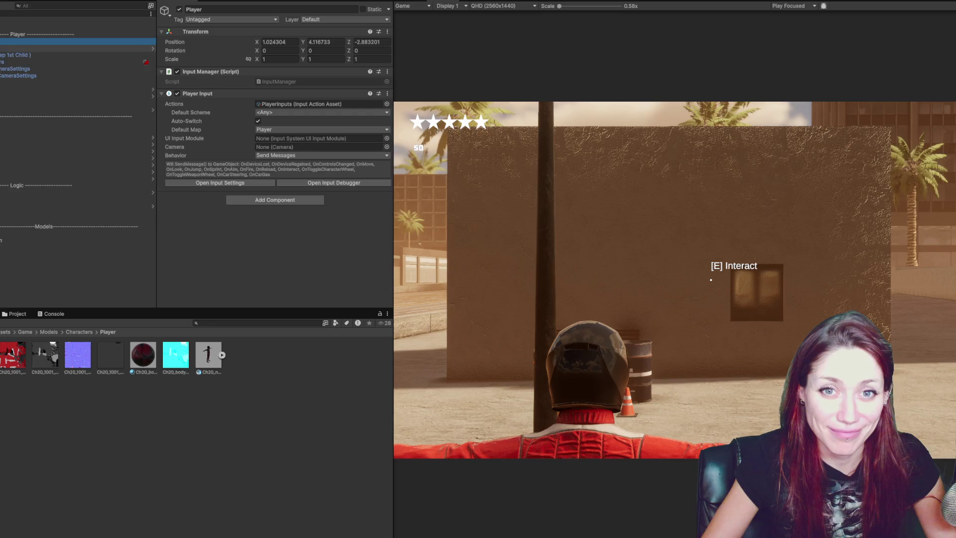
Check the UI object's Player HUD references: Crosshair, HealthBar, and the empty Stamina UI field
left_click(11, 83)
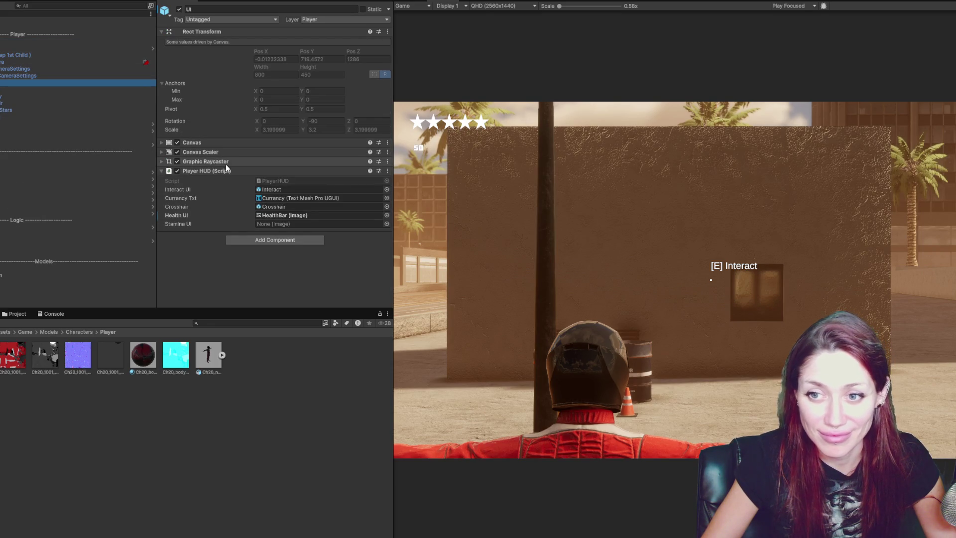
left_click(288, 206)
left_click(292, 215)
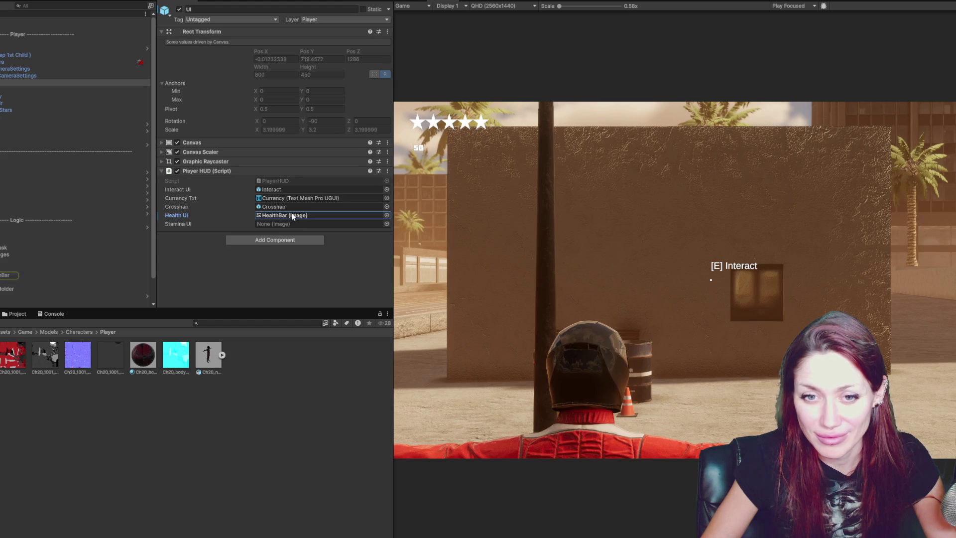
left_click(31, 269)
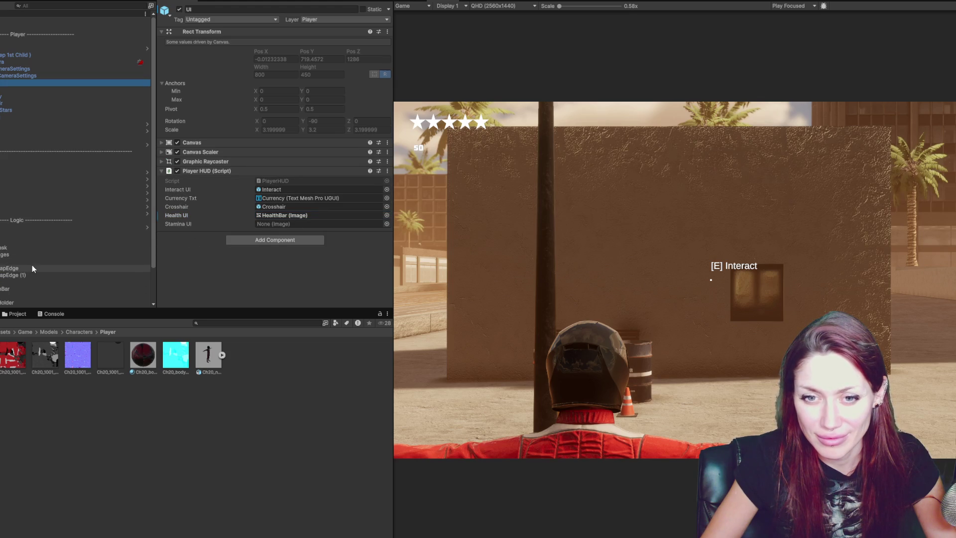
left_click(276, 226)
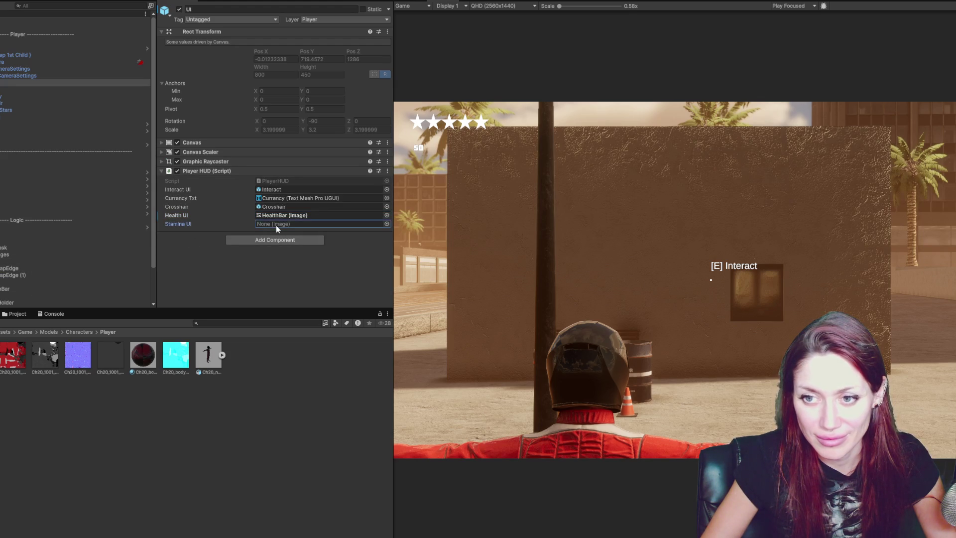
Expand and collapse the Graphic Raycaster, Canvas Scaler and Canvas component settings
left_click(214, 171)
left_click(213, 161)
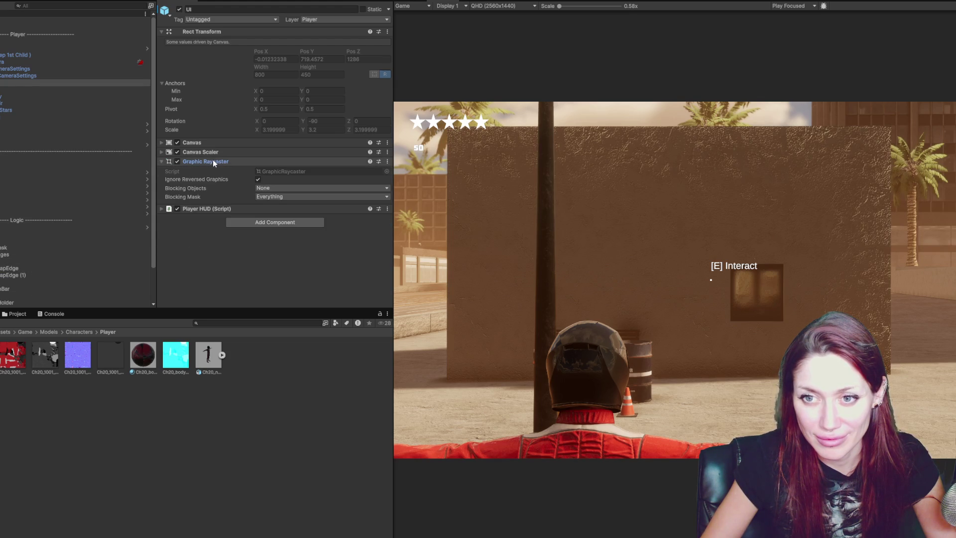
left_click(214, 152)
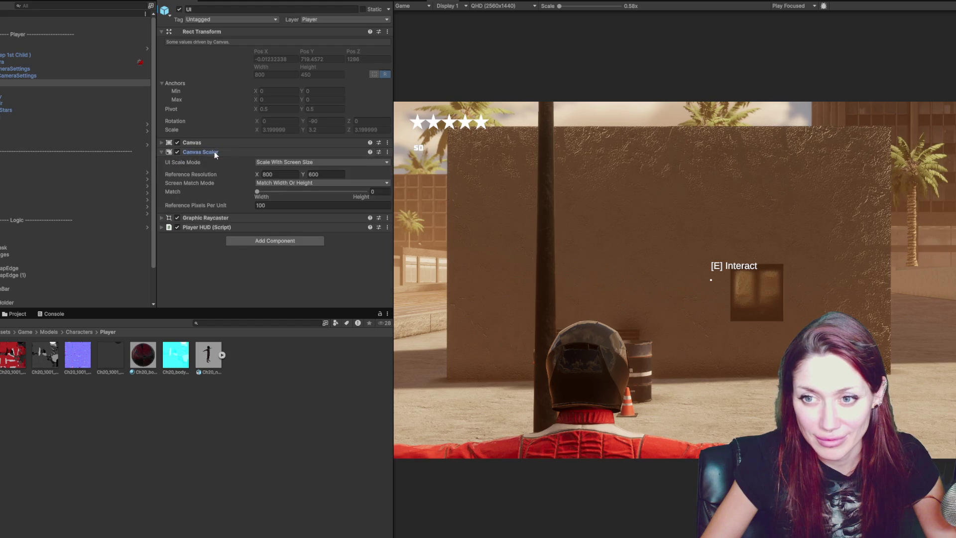
left_click(214, 152)
left_click(214, 142)
left_click(214, 142)
Inspect the Interact text, the $0 currency text and the Crosshair objects, then return to UI
left_click(2, 89)
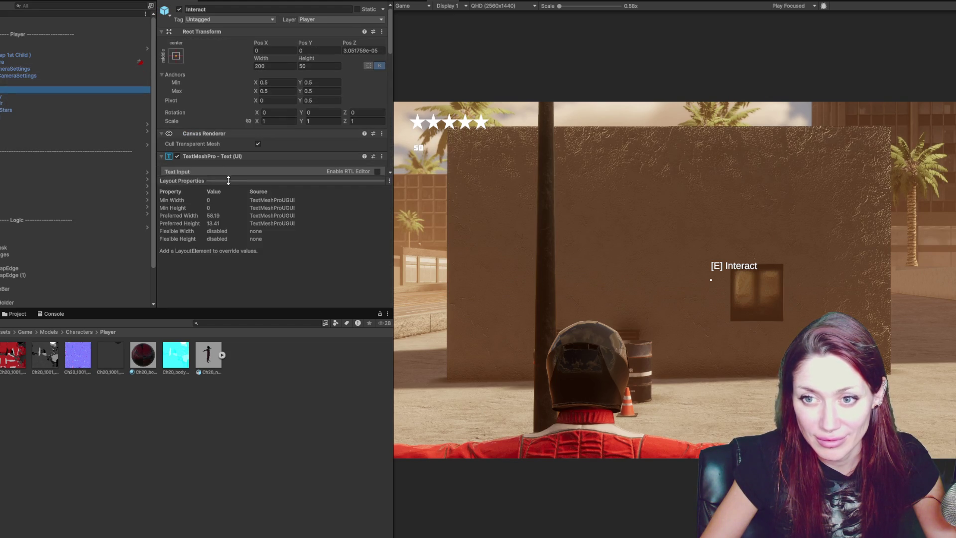
scroll(273, 197, "down", 3)
scroll(272, 196, "down", 8)
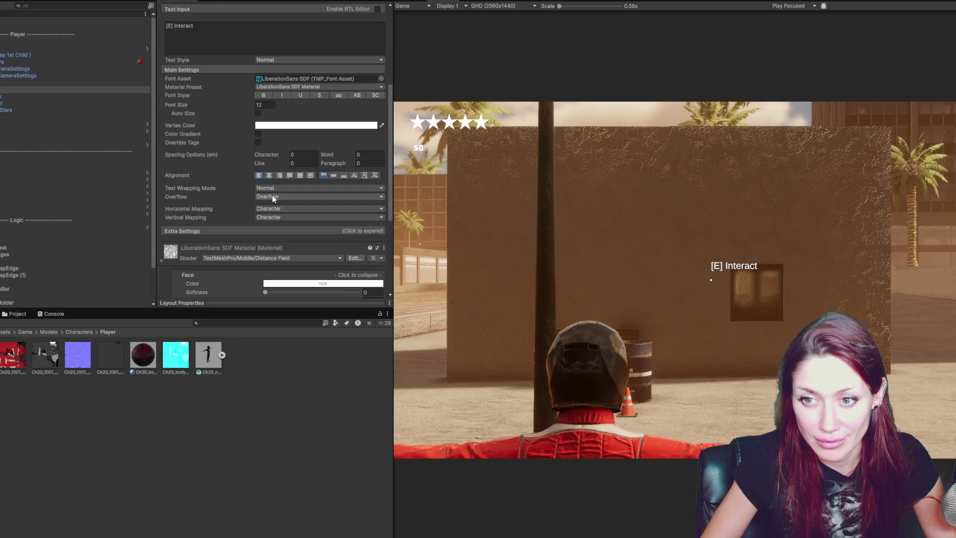
scroll(274, 199, "up", 8)
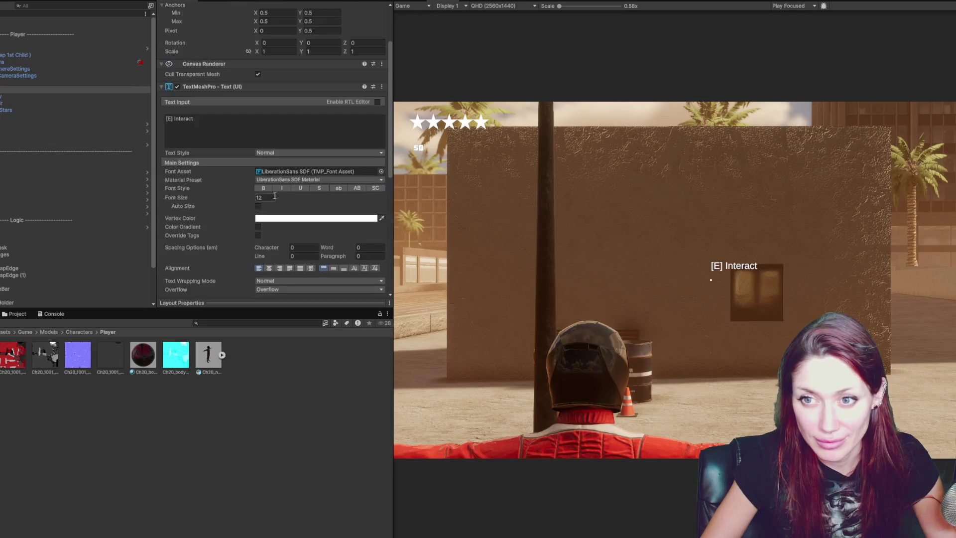
left_click(22, 98)
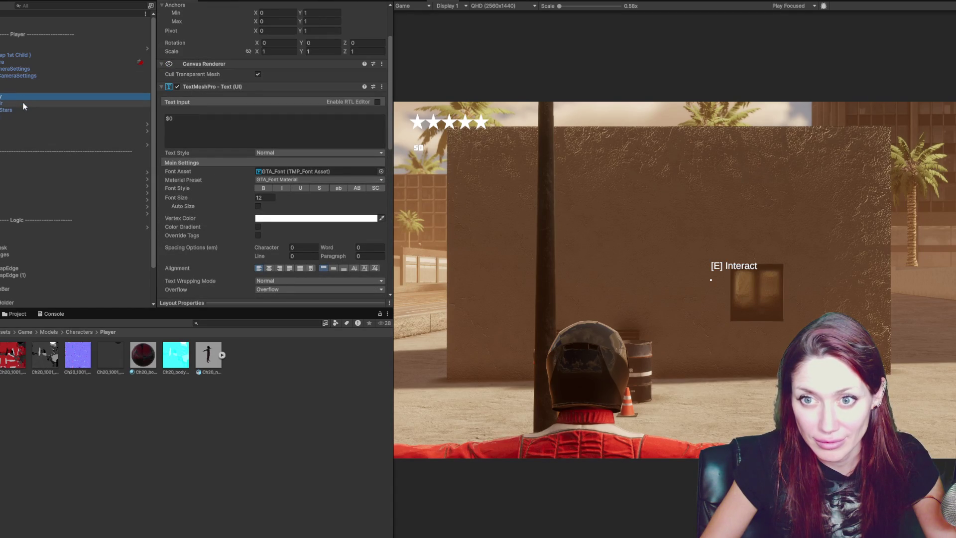
left_click(22, 102)
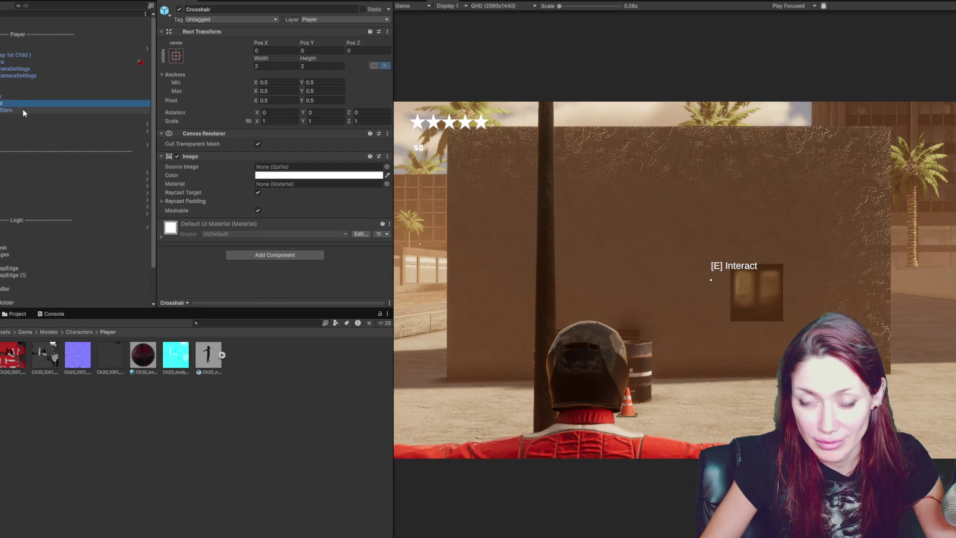
left_click(36, 91)
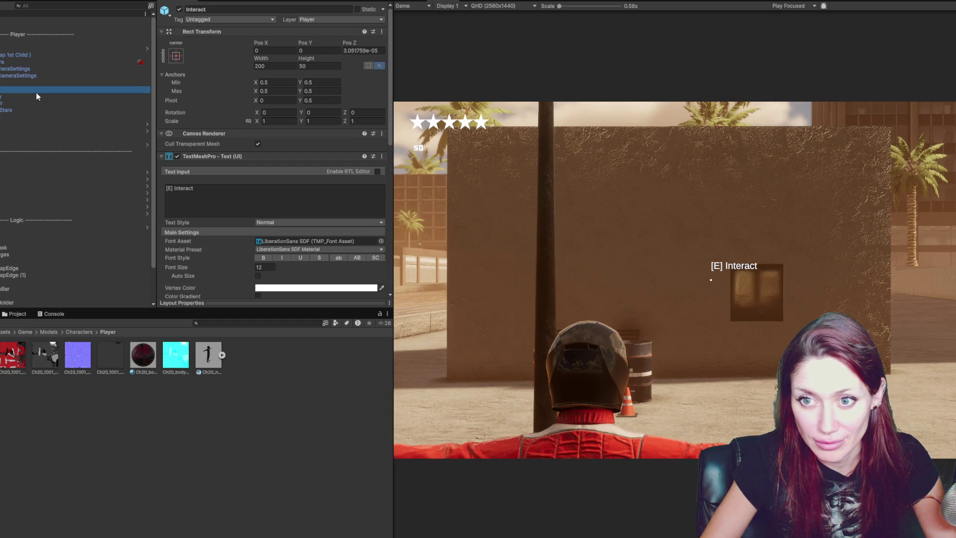
left_click(46, 84)
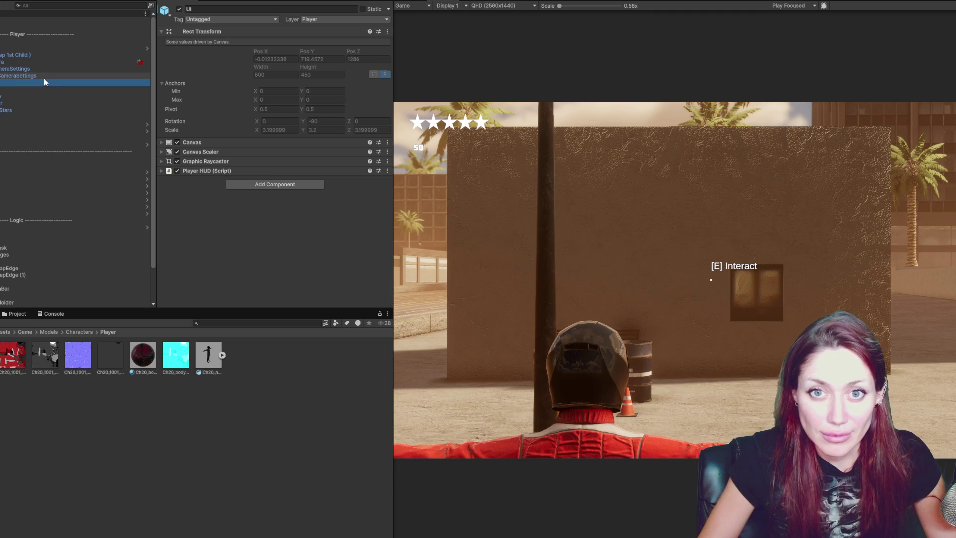
Select the Player object, collapse Animator and Rig Builder, and review its Ragdoll Controller settings
left_click(38, 56)
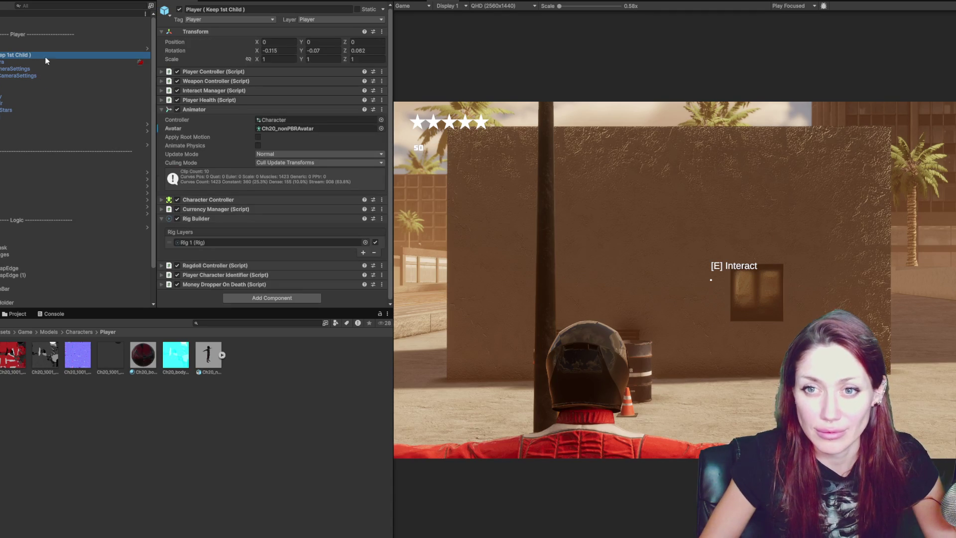
left_click(217, 110)
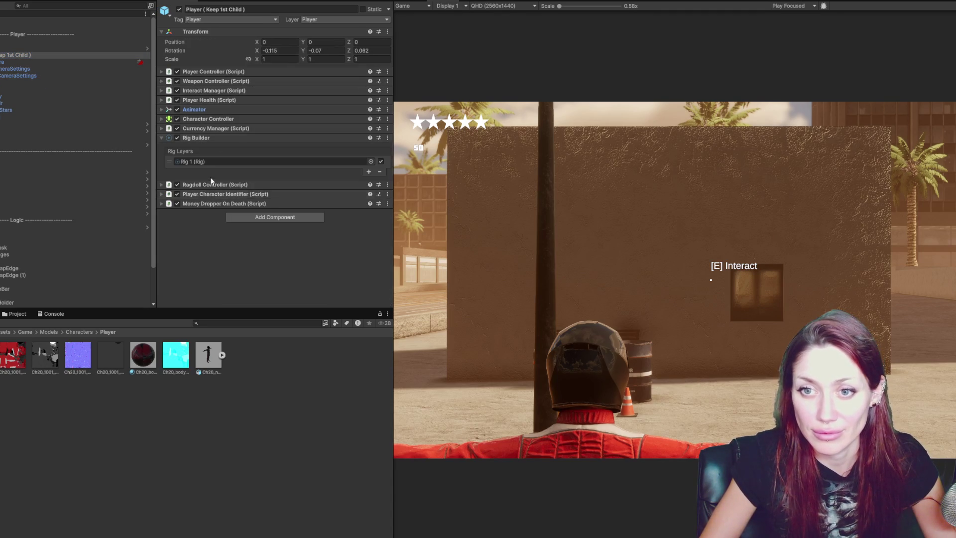
left_click(199, 137)
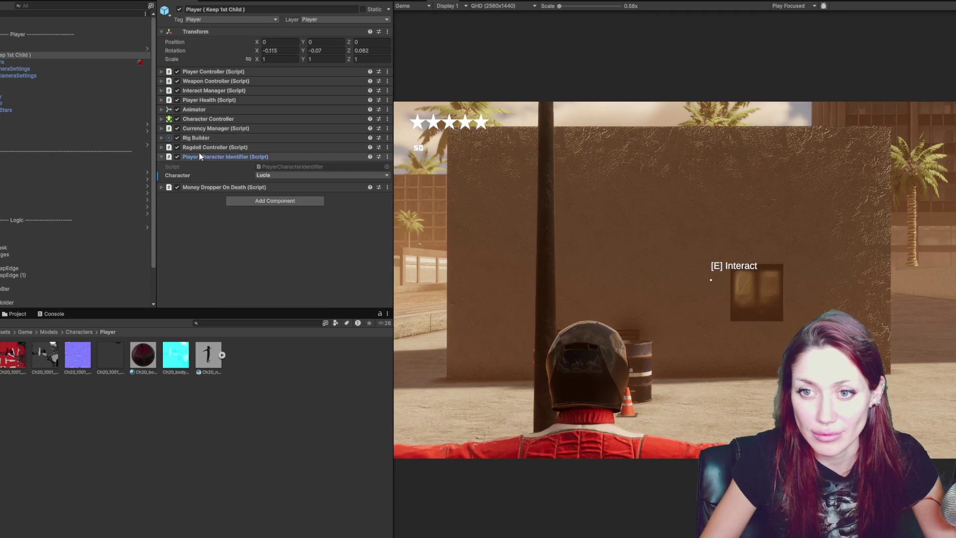
left_click(196, 148)
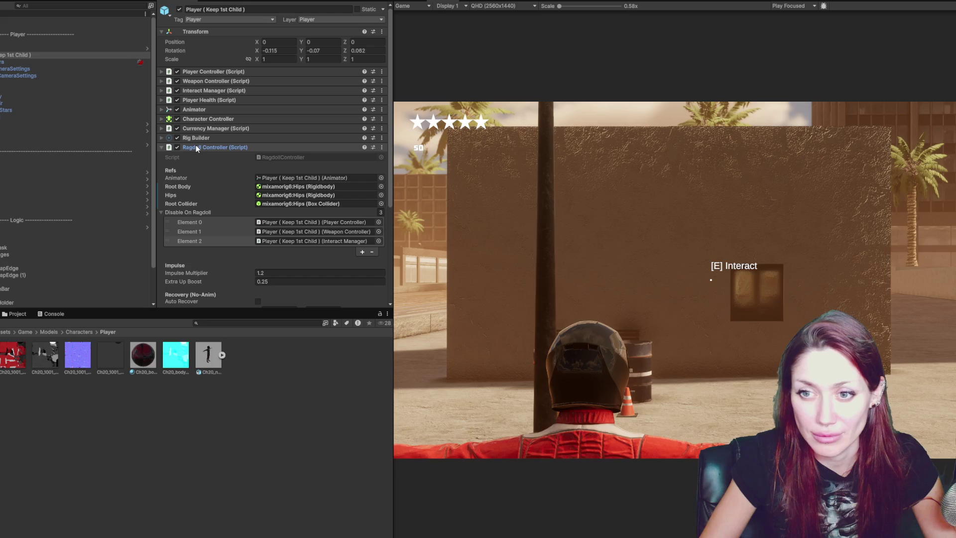
left_click(188, 212)
scroll(192, 195, "down", 4)
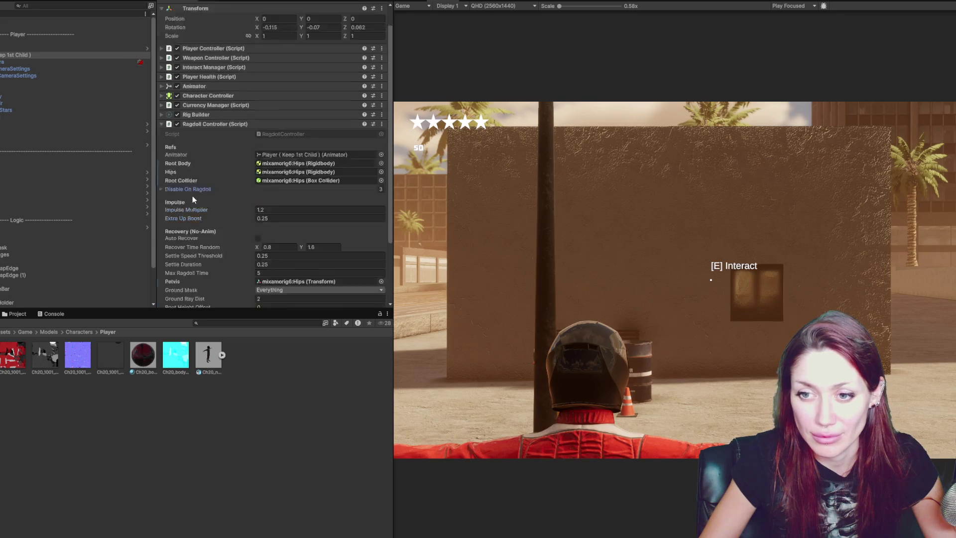
scroll(196, 183, "up", 3)
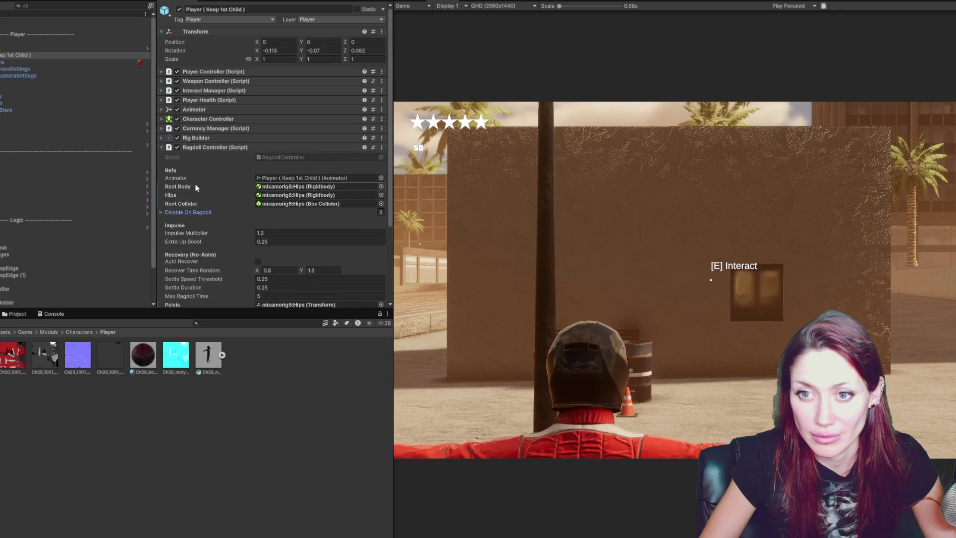
scroll(199, 150, "down", 3)
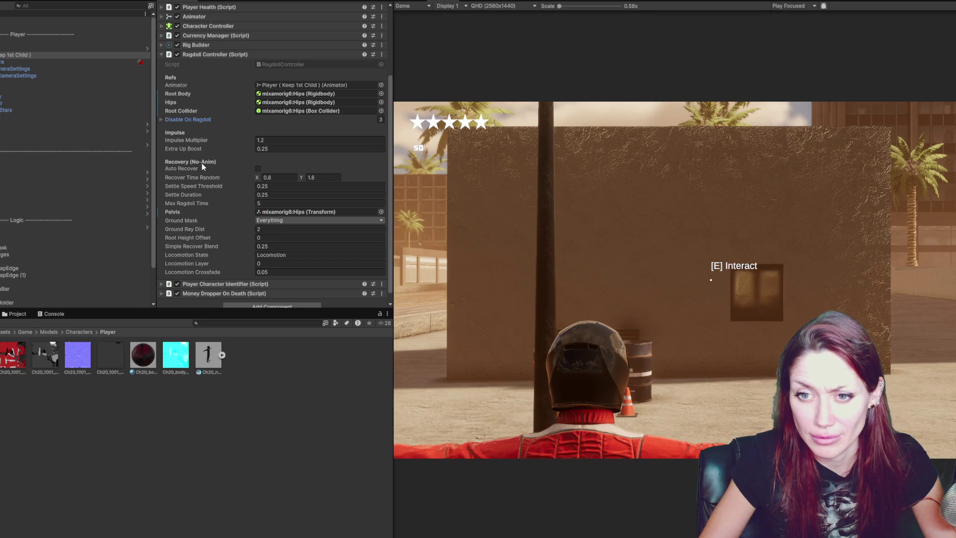
scroll(201, 162, "up", 5)
left_click(201, 148)
Review the rig layers, currency, Character Controller and Animator settings, ending on Player Health
left_click(198, 138)
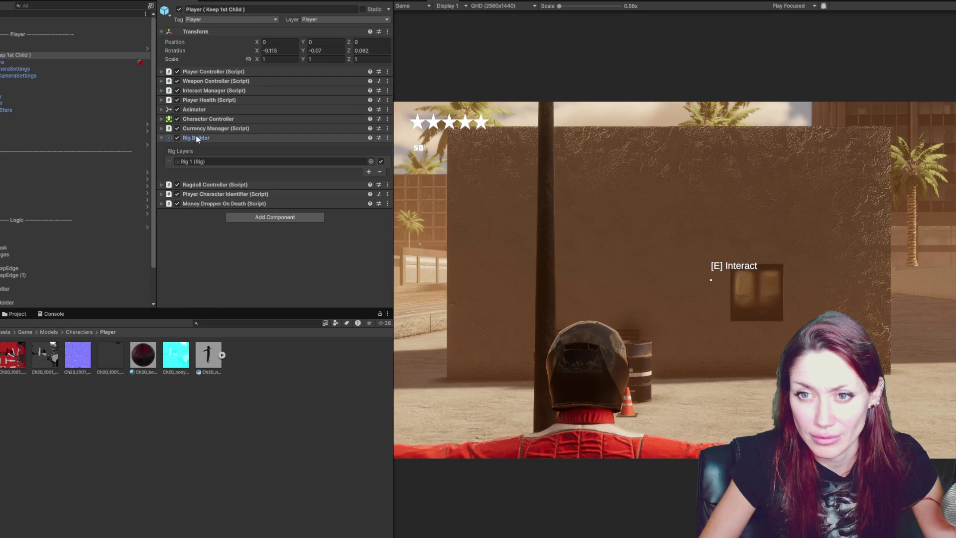
left_click(195, 161)
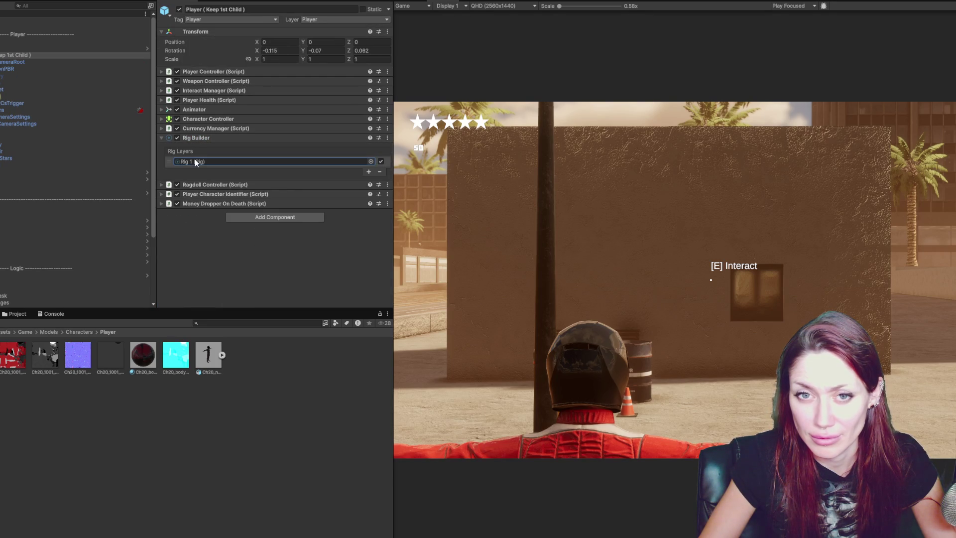
left_click(198, 137)
left_click(198, 128)
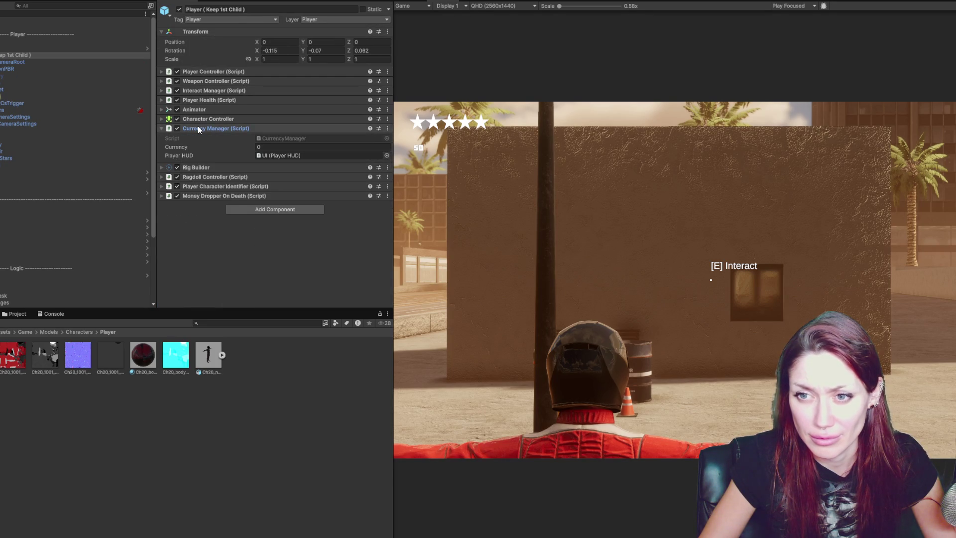
left_click(223, 129)
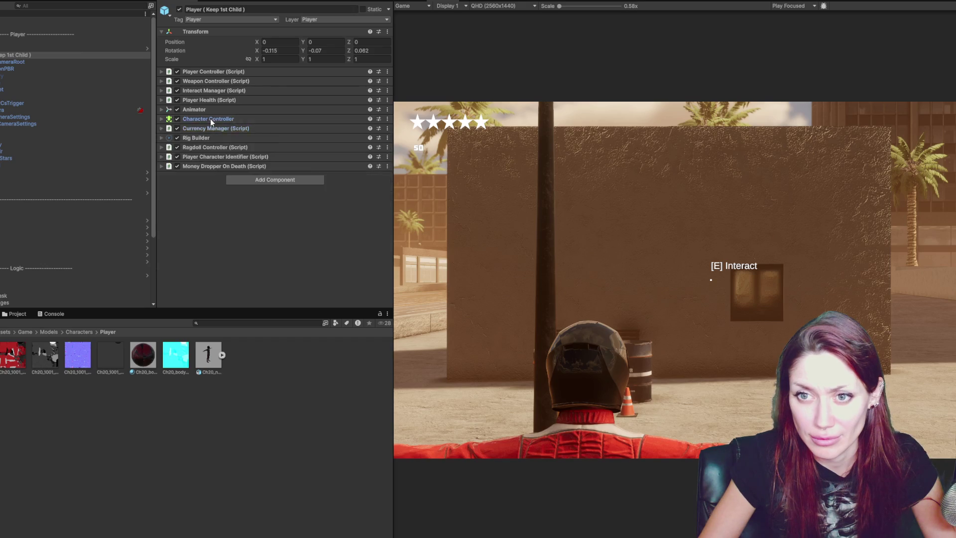
left_click(210, 119)
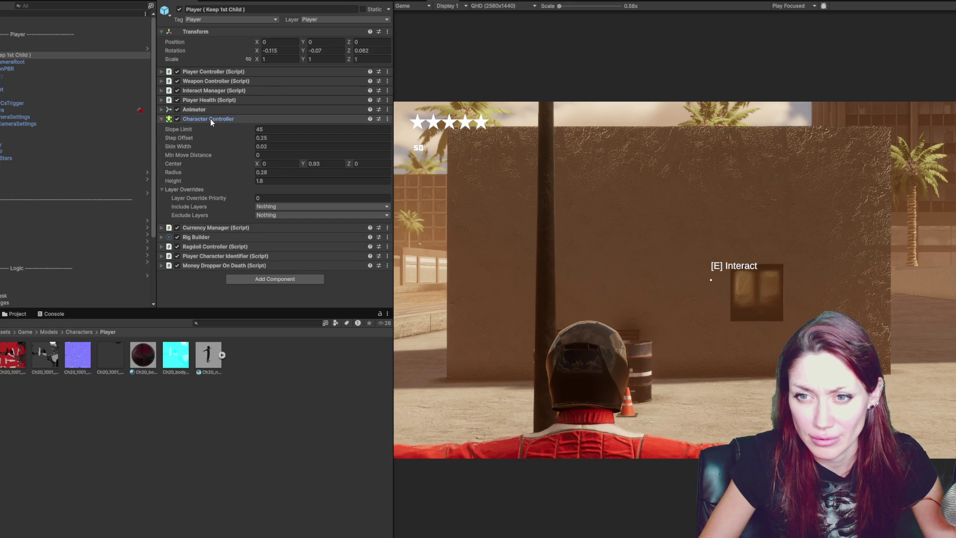
left_click(210, 119)
left_click(210, 110)
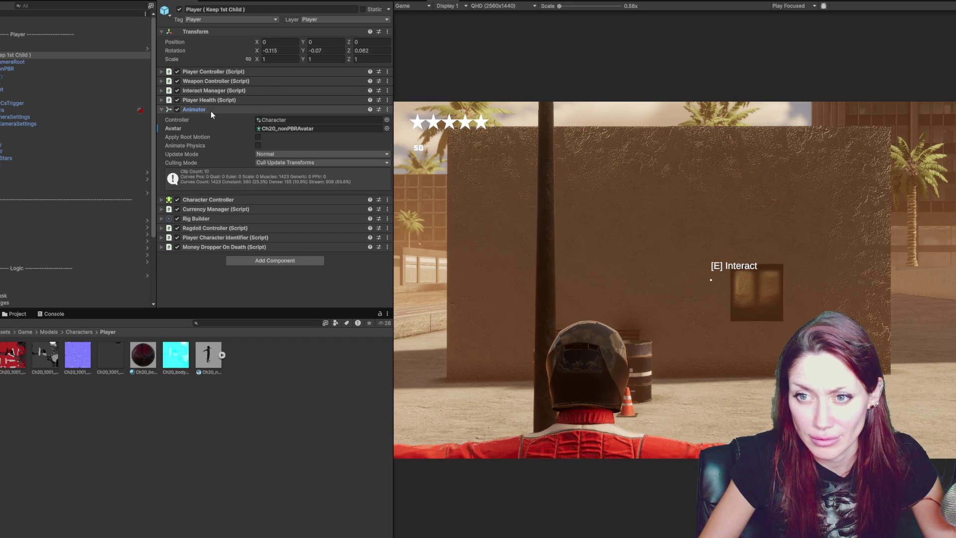
left_click(211, 110)
left_click(211, 100)
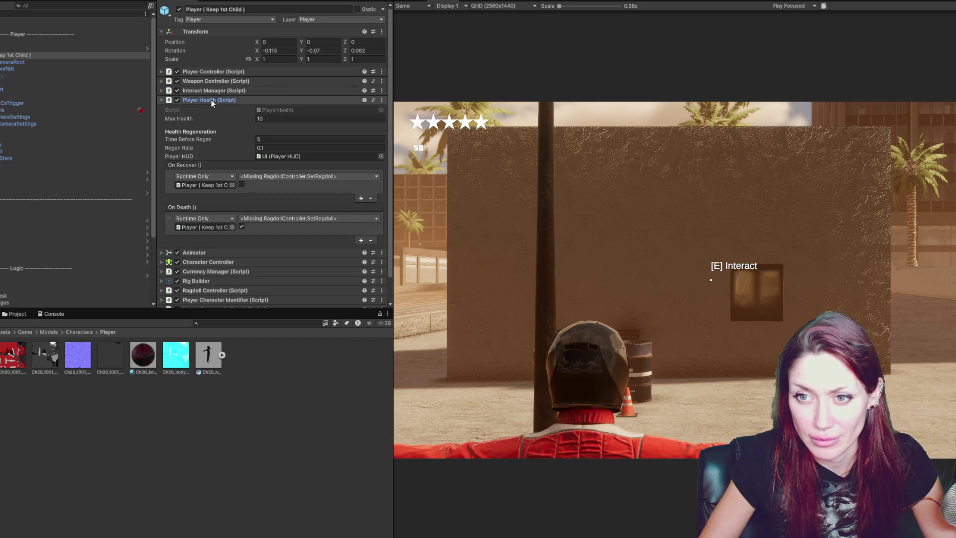
left_click(257, 177)
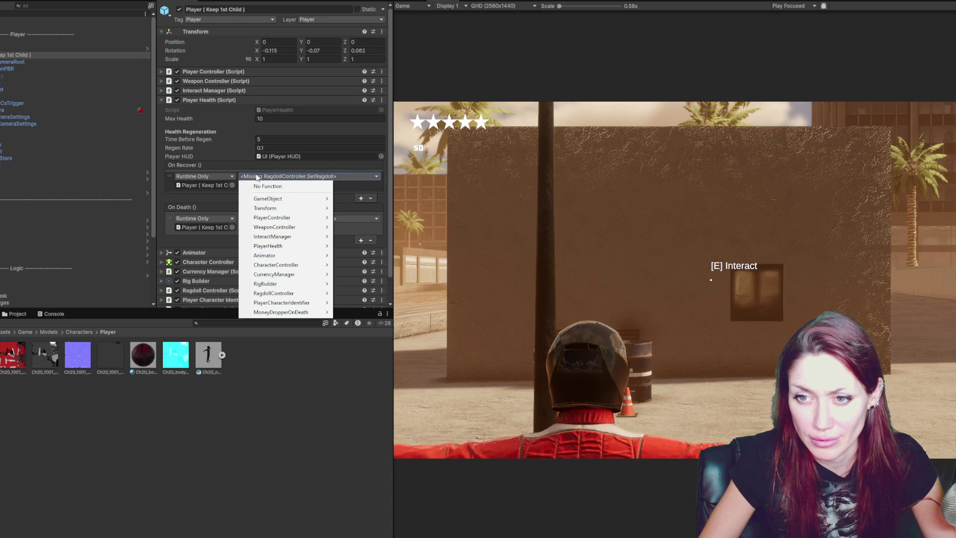
left_click(386, 179)
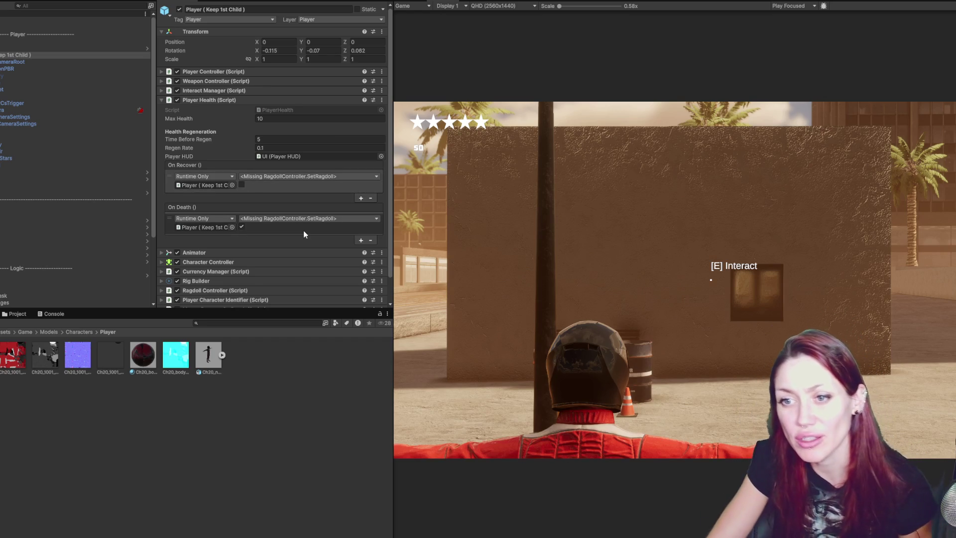
left_click(316, 177)
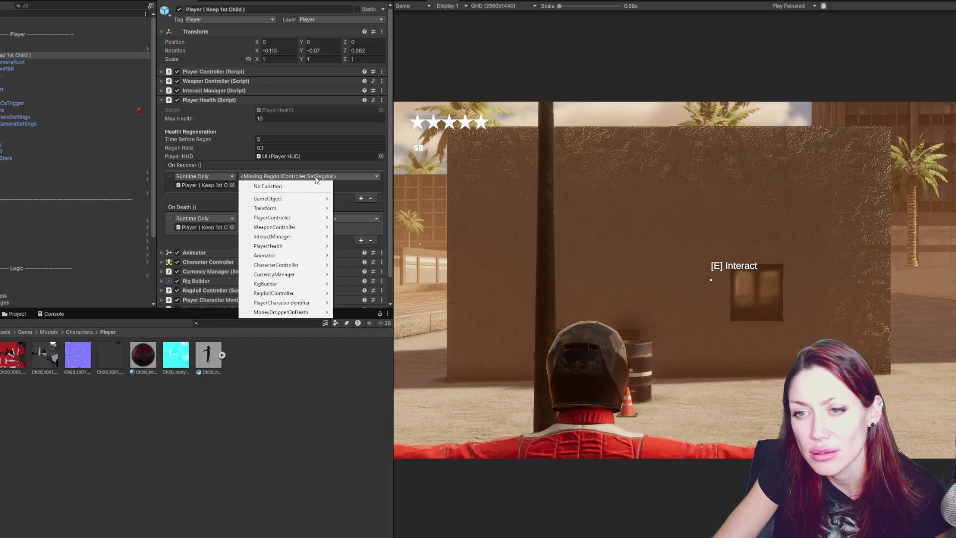
mouse_move(300, 215)
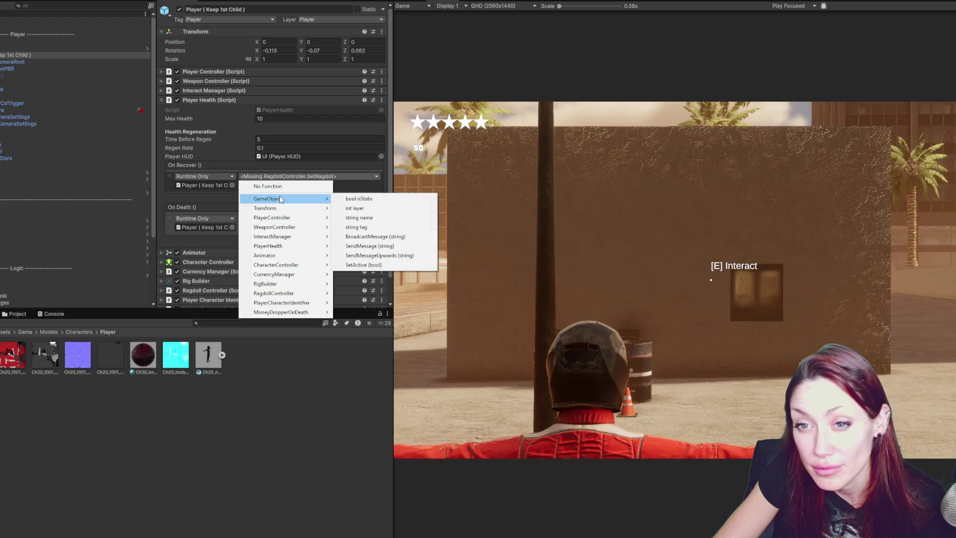
left_click(393, 112)
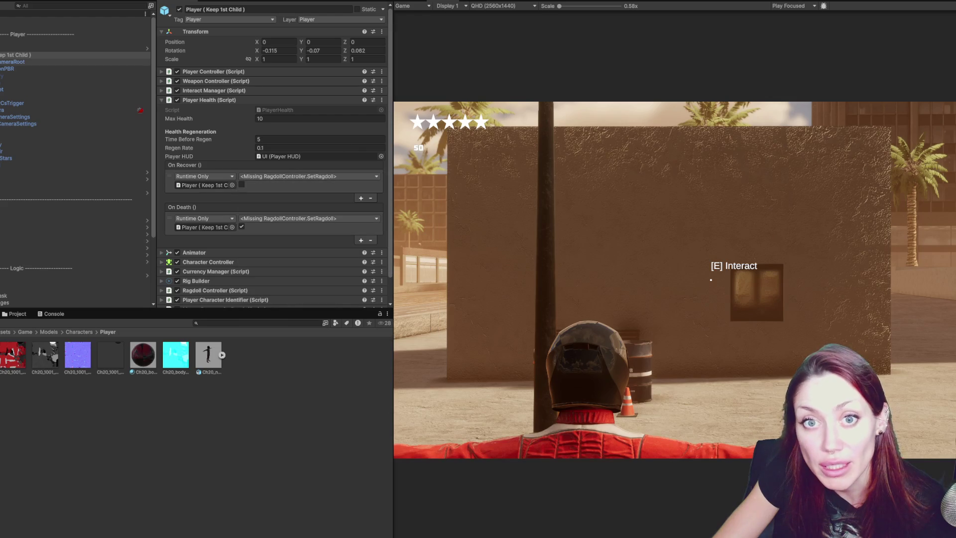
left_click(277, 177)
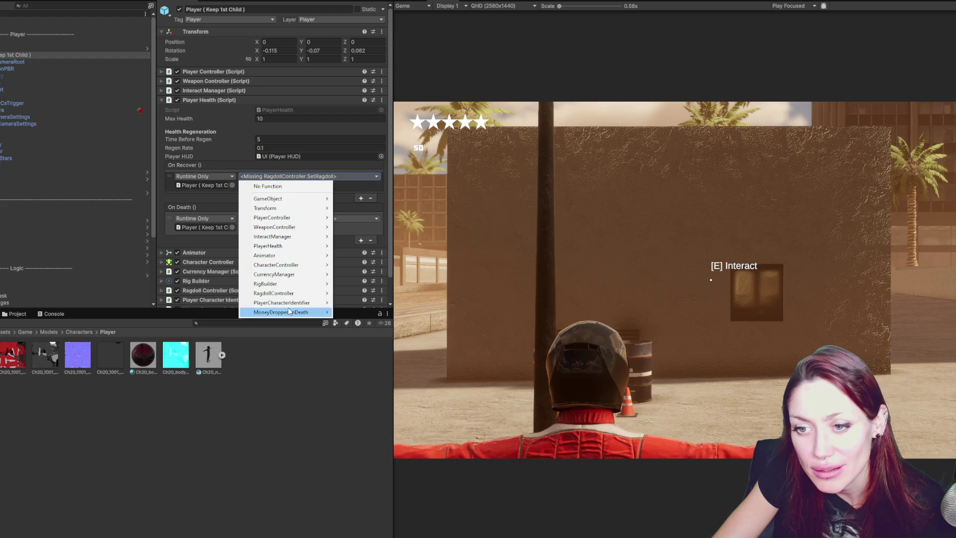
mouse_move(294, 303)
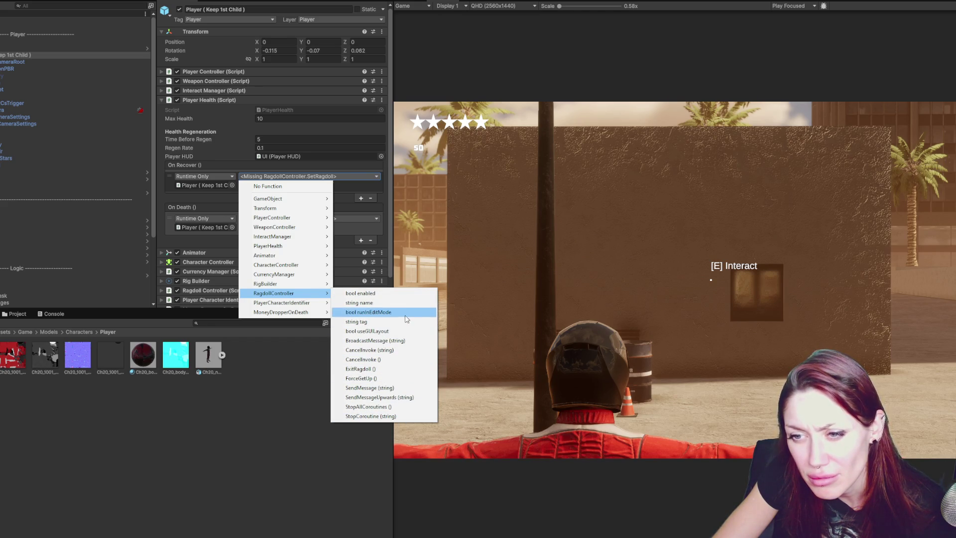
left_click(397, 180)
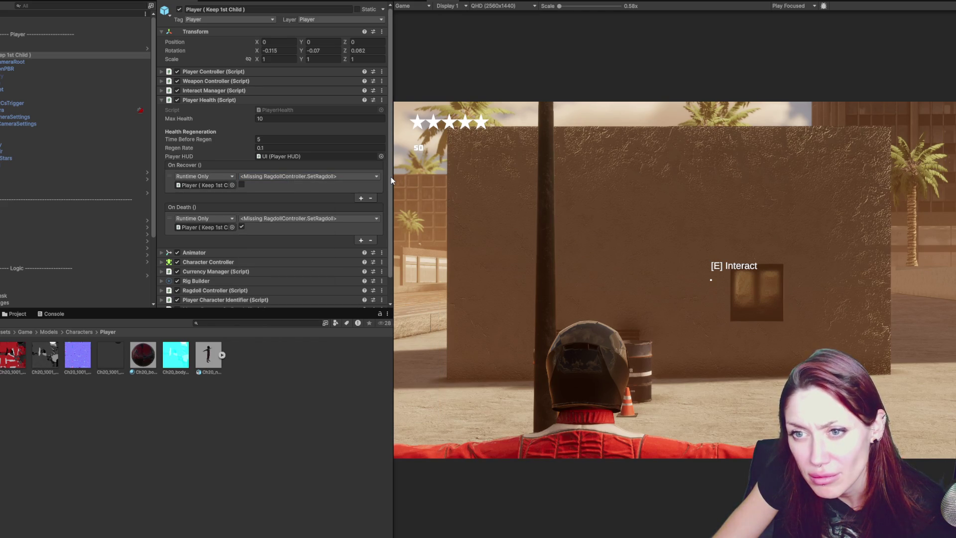
Open the Player HUD object, then check which objects the Player's On Recover and On Death events target
double_click(333, 158)
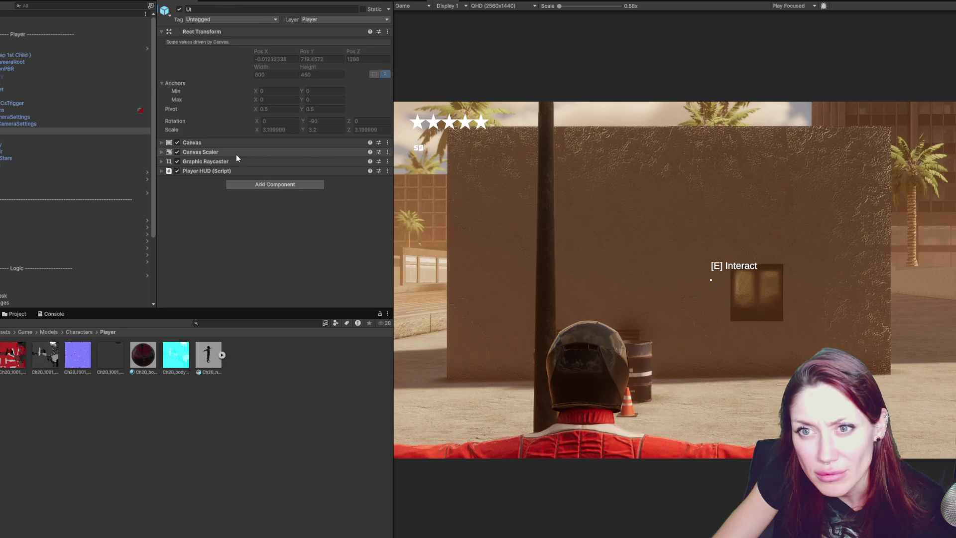
left_click(73, 55)
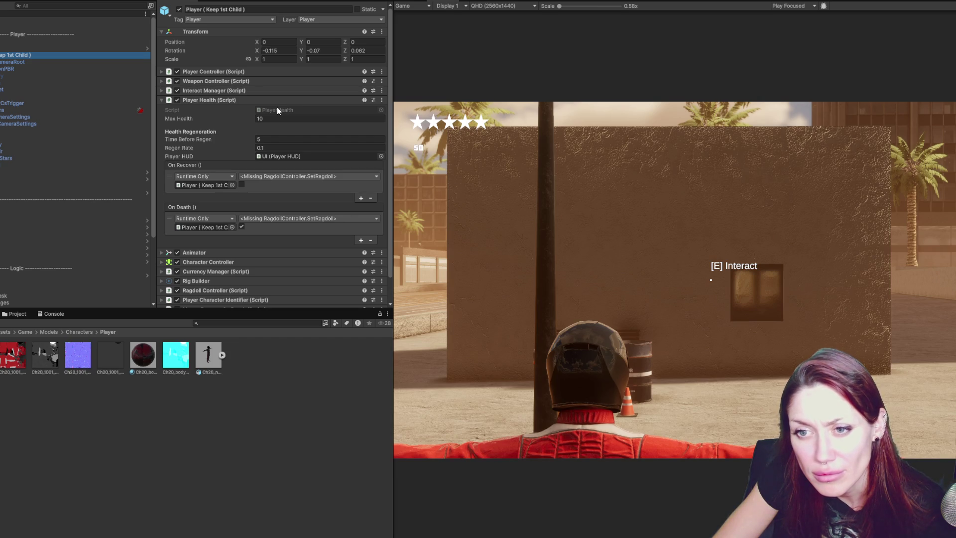
left_click(212, 185)
left_click(208, 227)
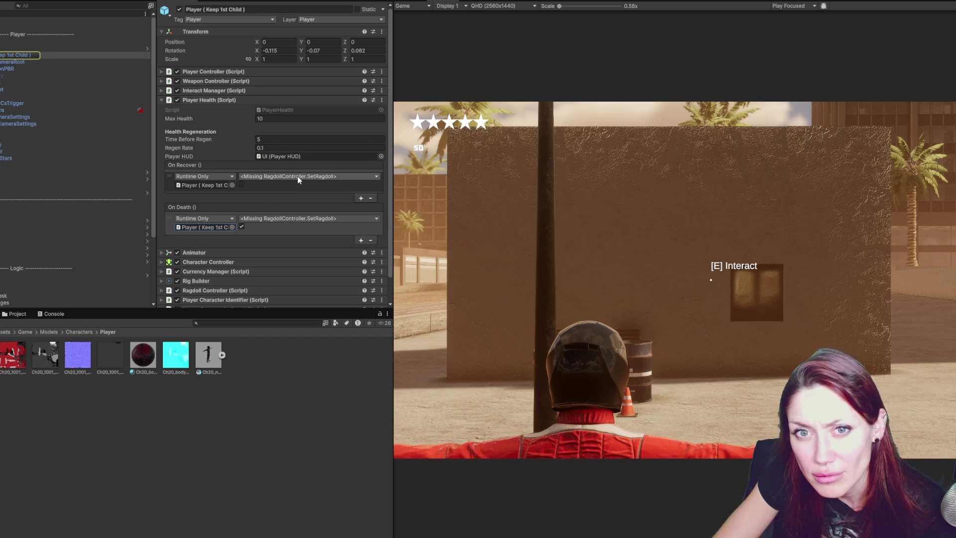
left_click(66, 54)
left_click(202, 103)
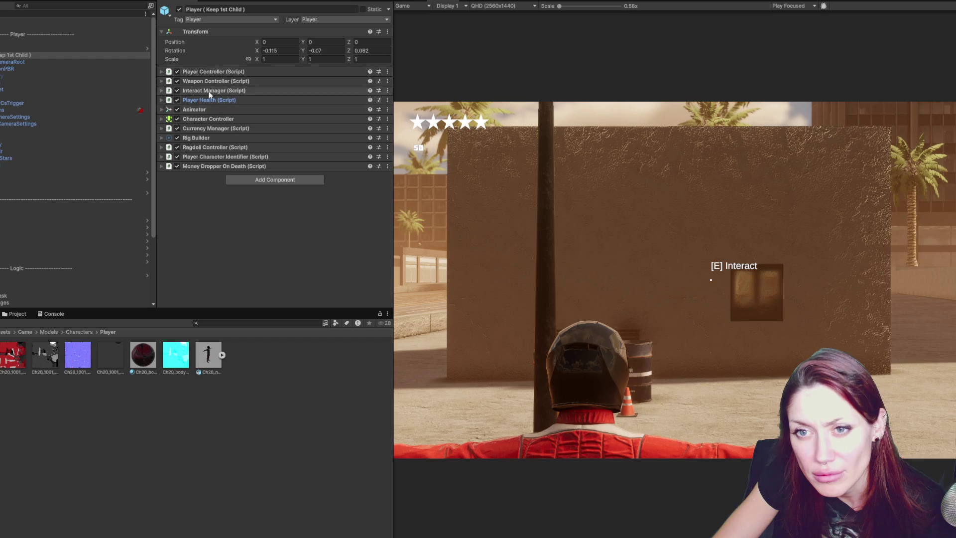
Re-examine the Player's ragdoll settings and its character identifier
left_click(209, 148)
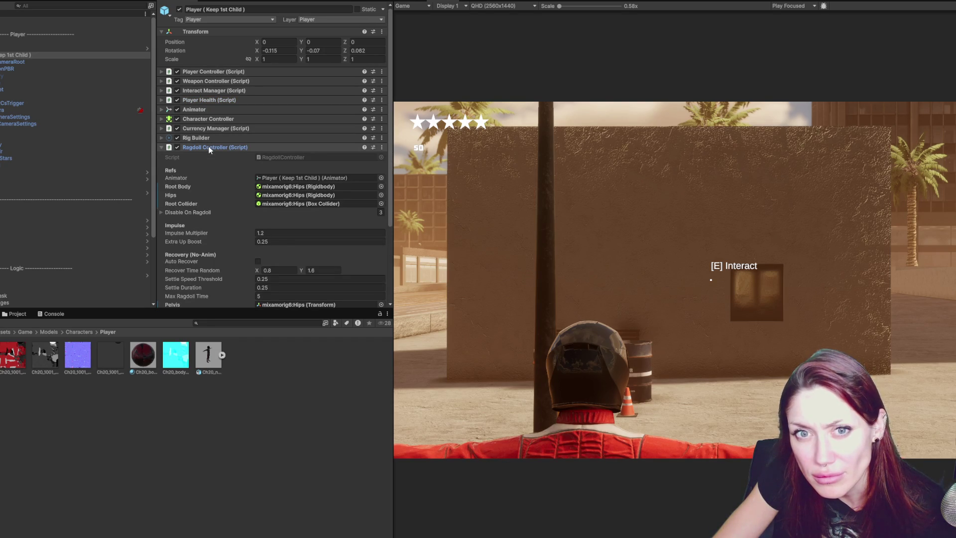
left_click(209, 148)
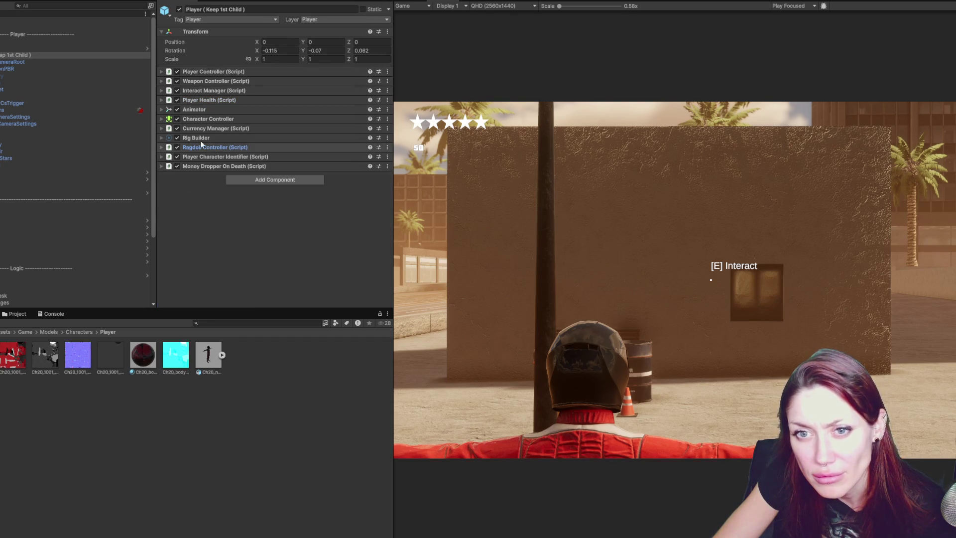
left_click(199, 157)
left_click(204, 156)
left_click(205, 147)
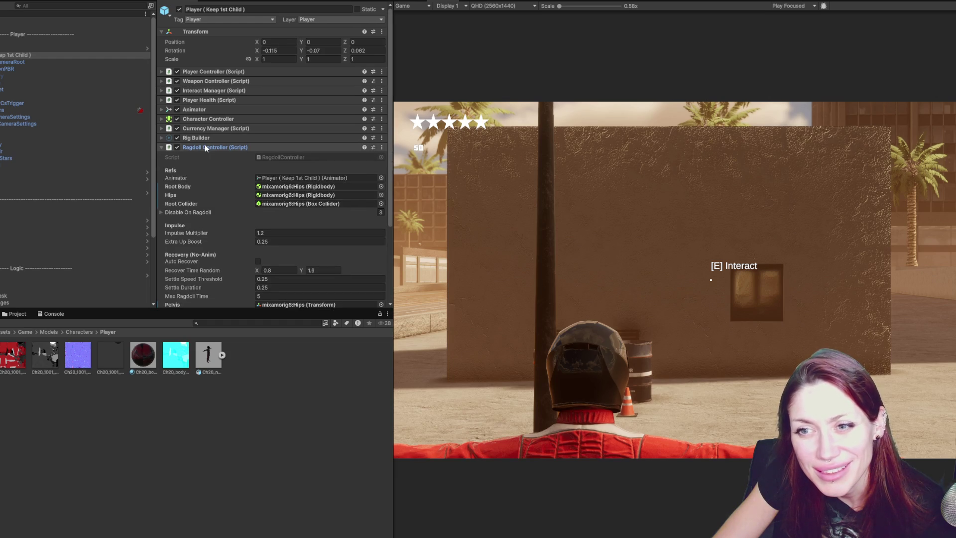
scroll(214, 179, "down", 3)
scroll(213, 178, "up", 3)
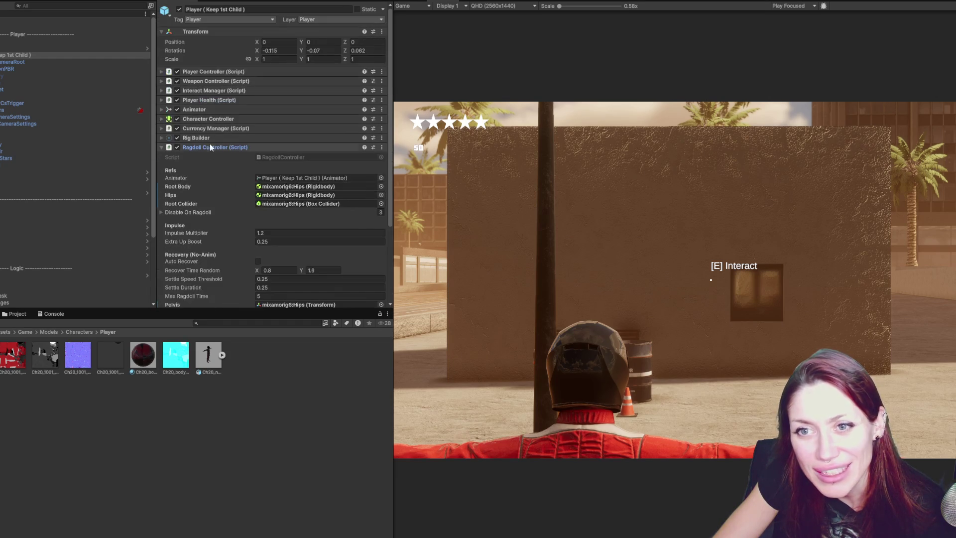
left_click(205, 148)
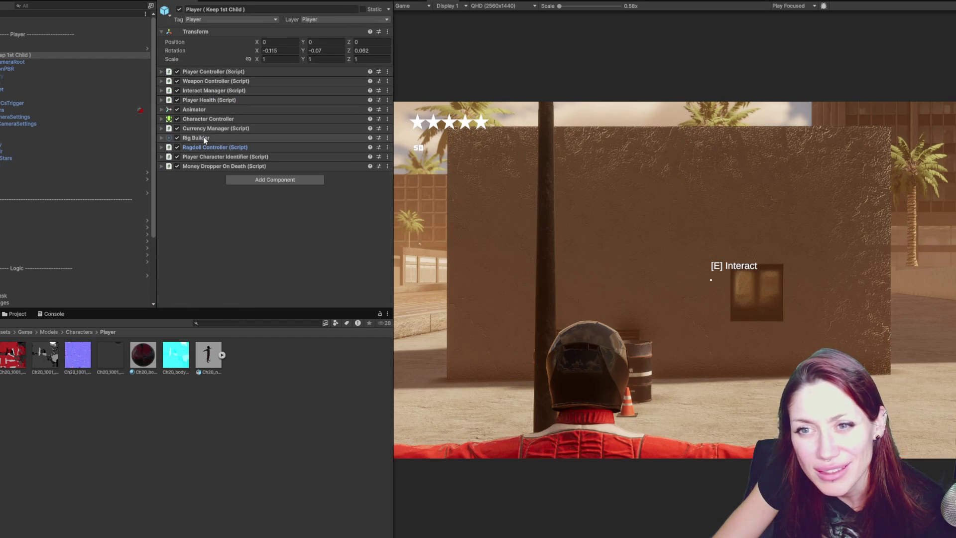
Recheck rig layers and Character Controller, then expand Player Health and list On Recover's function choices
left_click(203, 138)
left_click(204, 138)
left_click(207, 120)
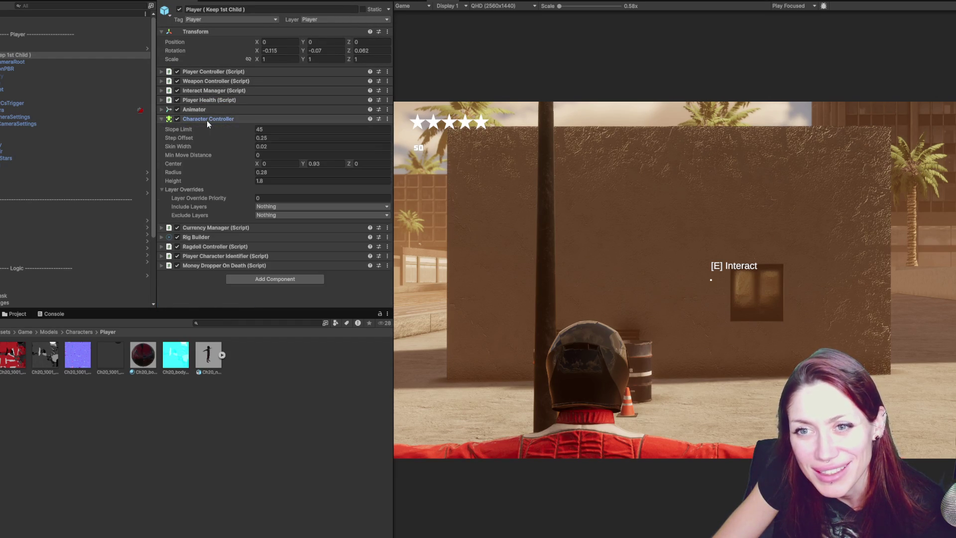
left_click(208, 120)
left_click(208, 110)
left_click(208, 108)
left_click(208, 100)
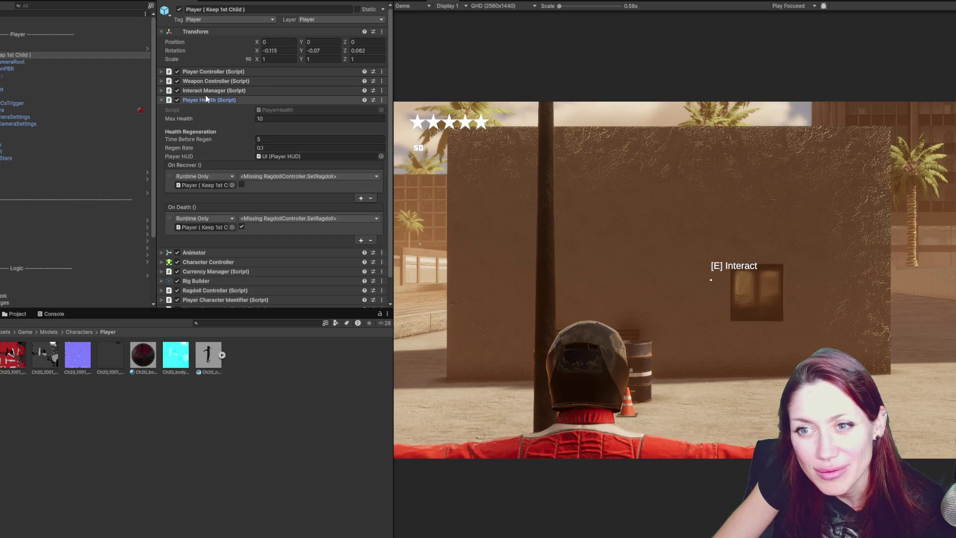
left_click(290, 176)
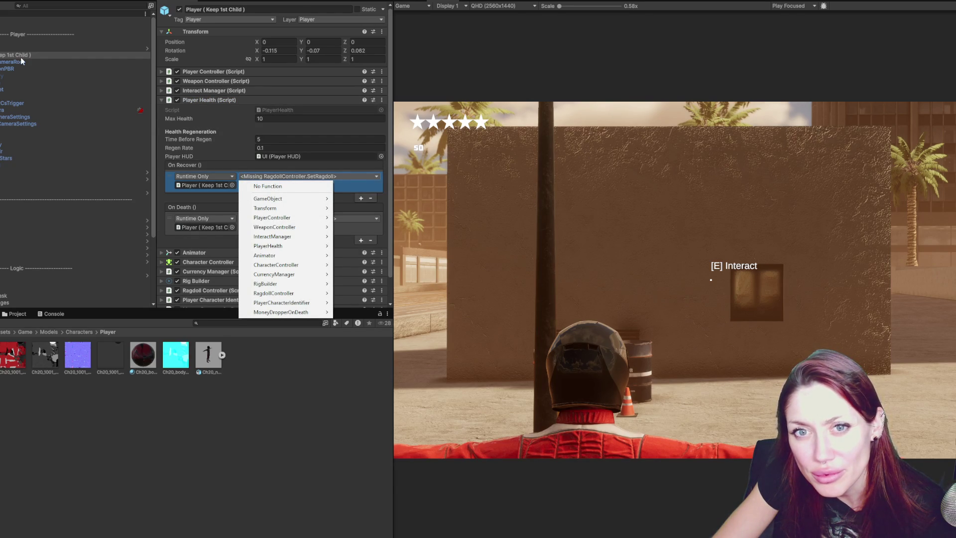
Browse RagdollController's functions for SetRagdoll, close the list unchanged, and reopen it
mouse_move(293, 244)
mouse_move(283, 229)
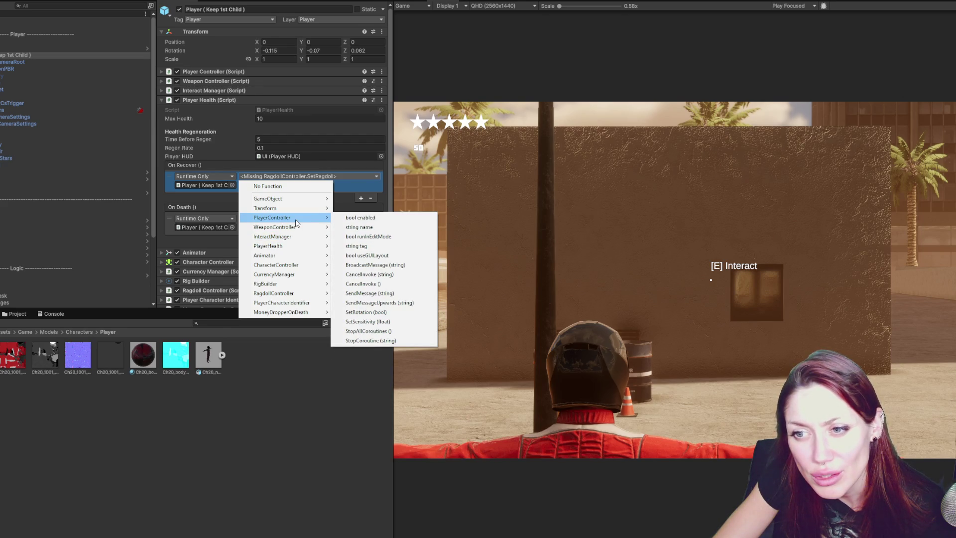
left_click(92, 54)
left_click(296, 190)
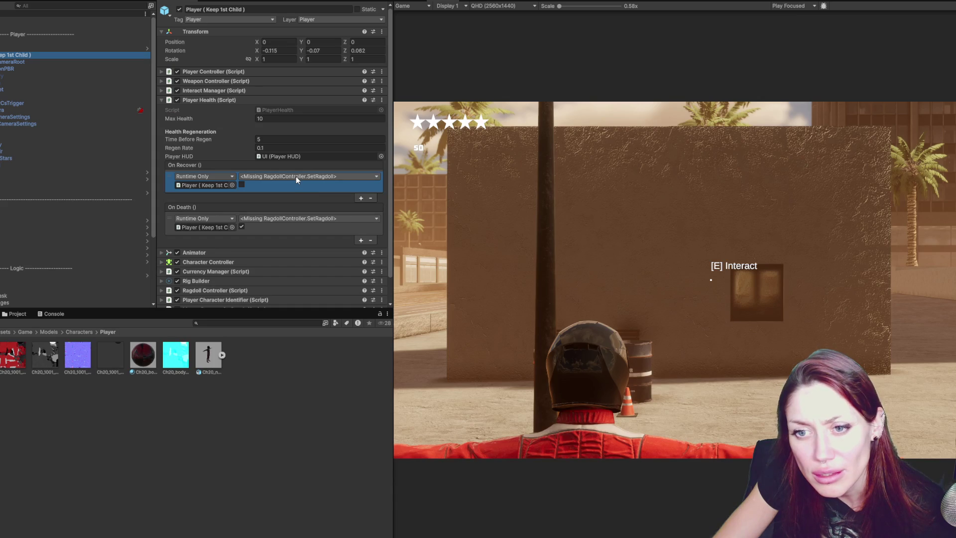
left_click(296, 177)
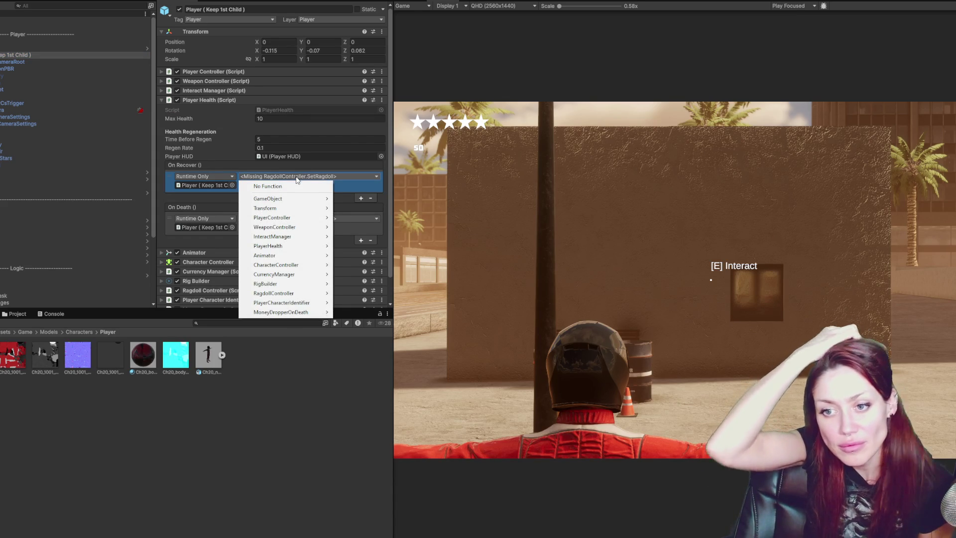
Try RagdollController.BroadcastMessage for On Recover, undo it, and locate the PlayerHealth script
mouse_move(280, 294)
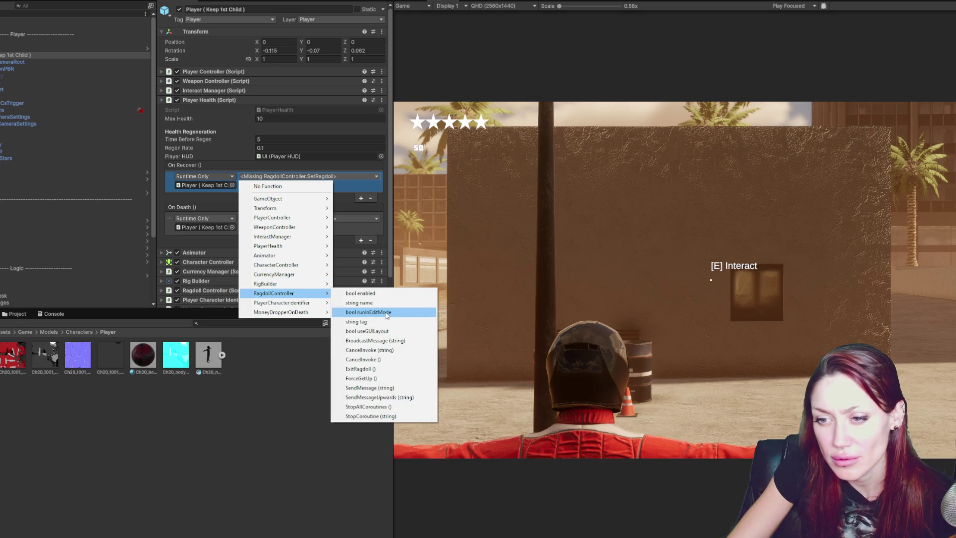
left_click(393, 340)
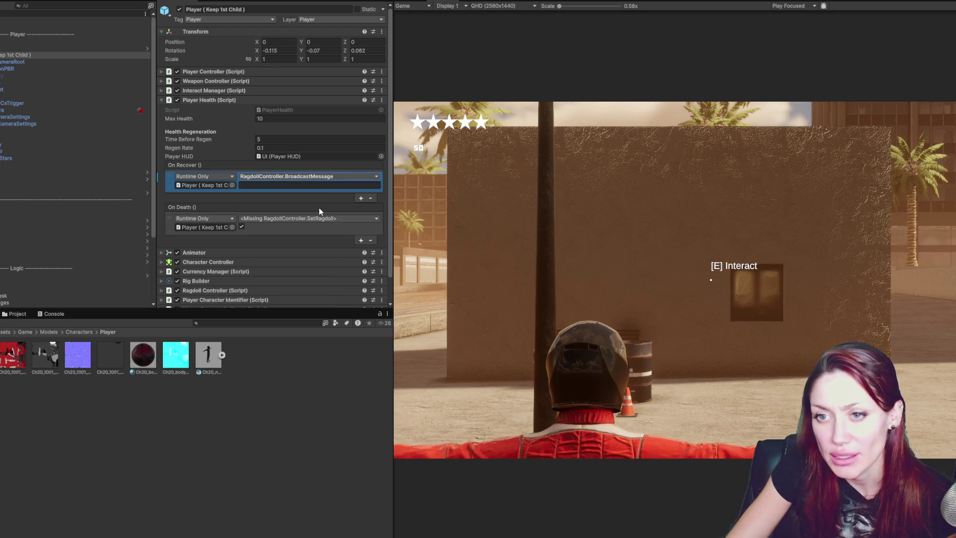
key("ctrl+z")
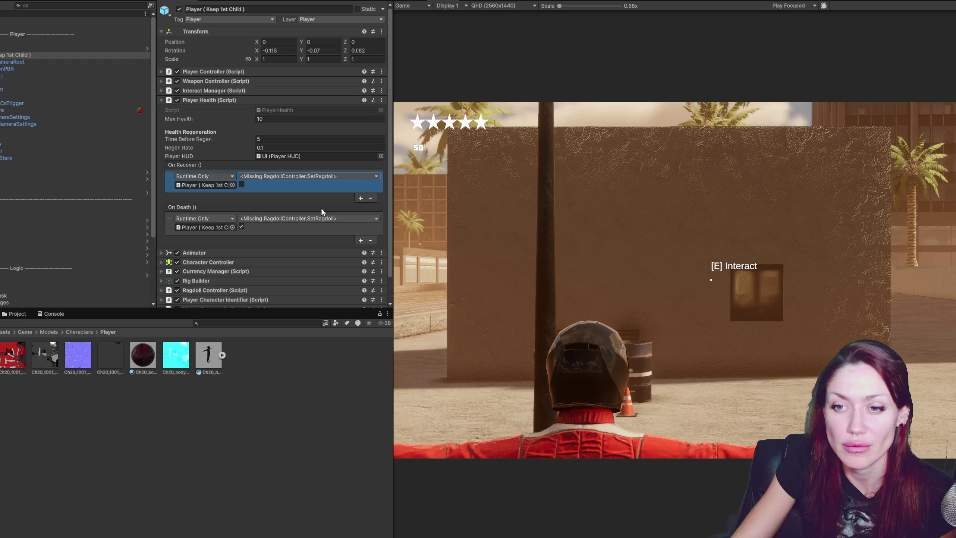
left_click(300, 109)
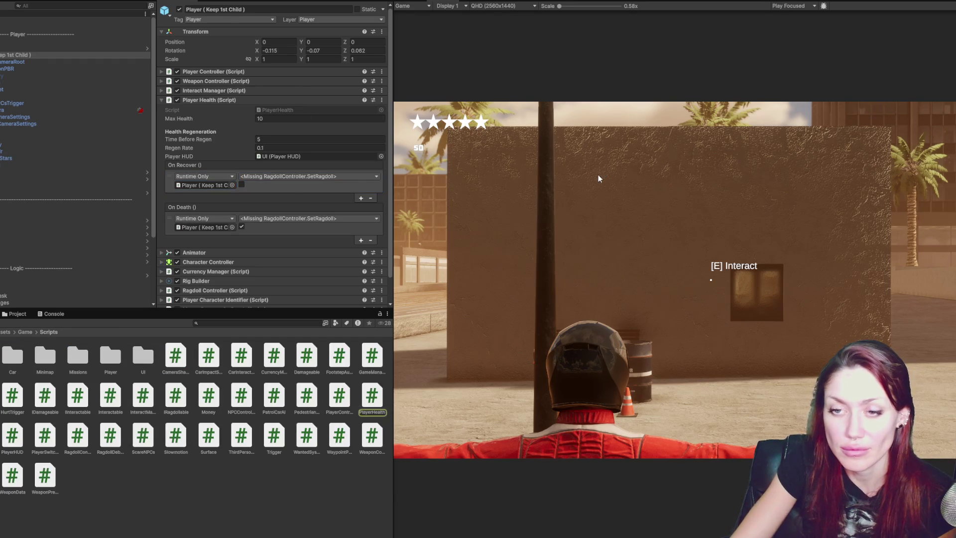
Read PlayerHealth.cs's OnRecover, OnDeath events and RecoverHealth method, marking line 59, then return to Unity
scroll(585, 256, "down", 10)
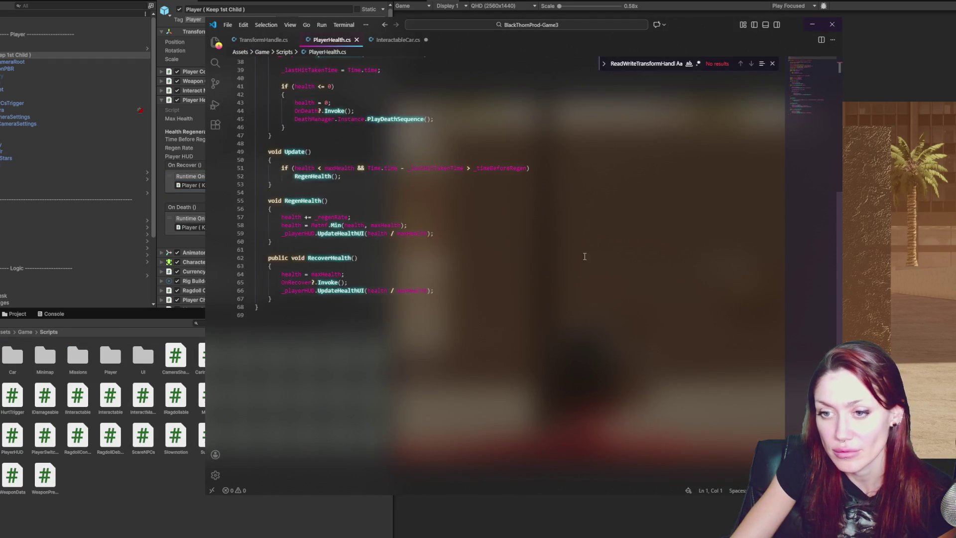
left_click(460, 230)
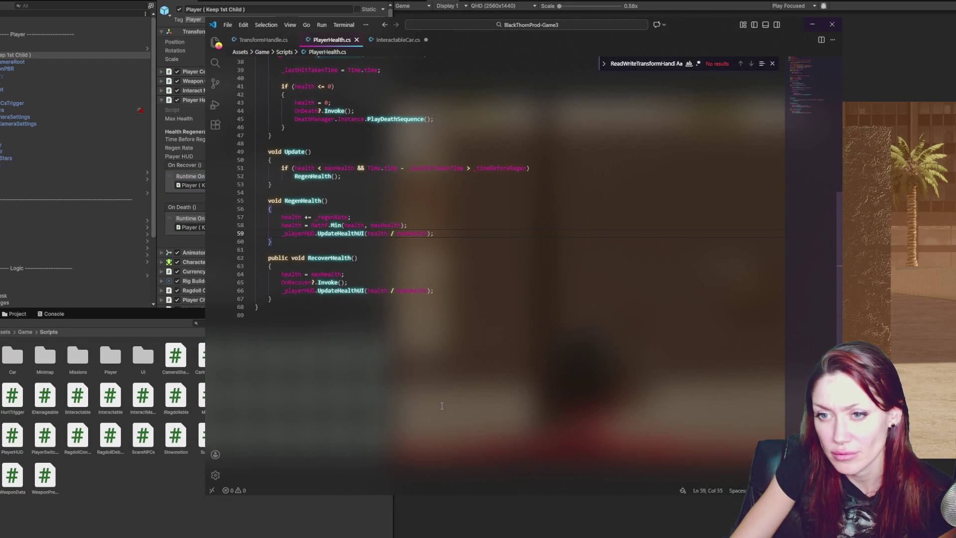
scroll(457, 386, "up", 10)
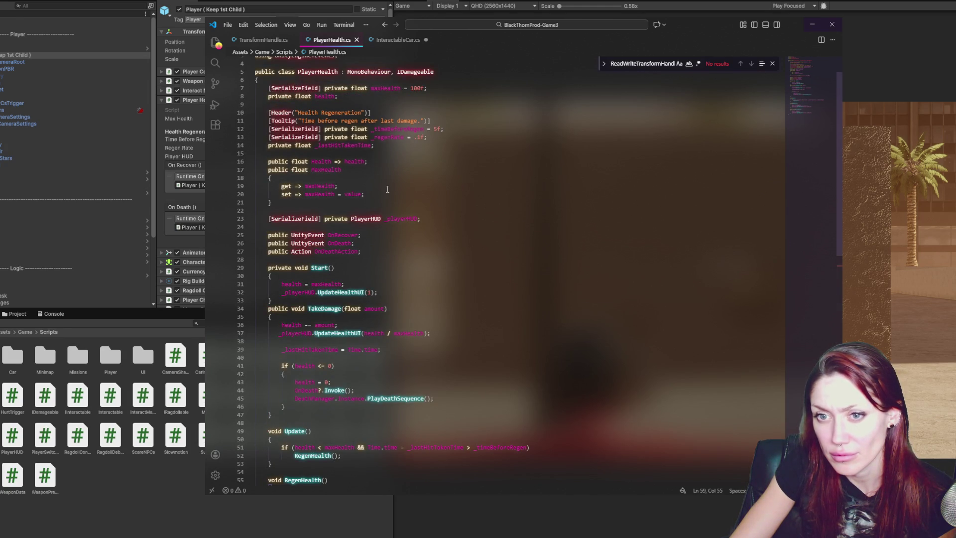
left_click_drag(703, 22, 815, 21)
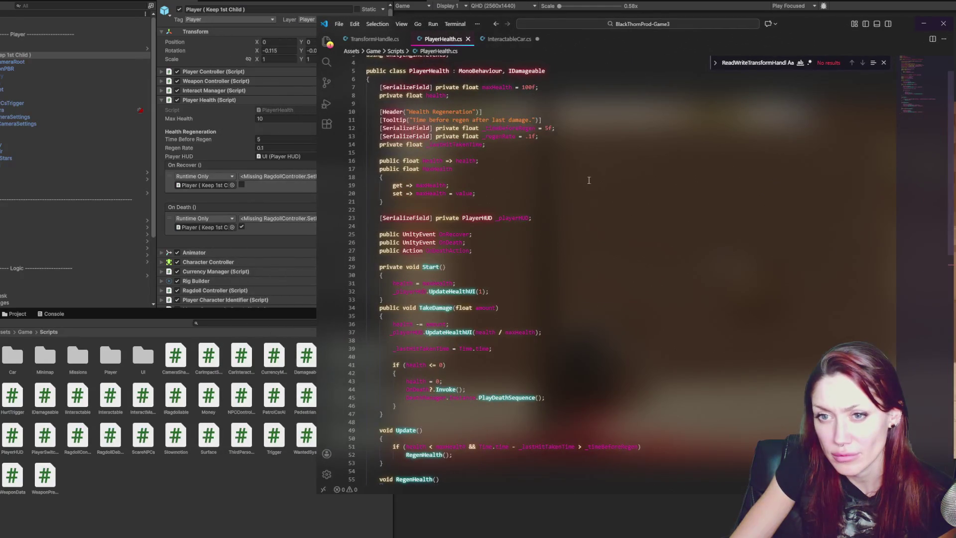
scroll(582, 193, "down", 6)
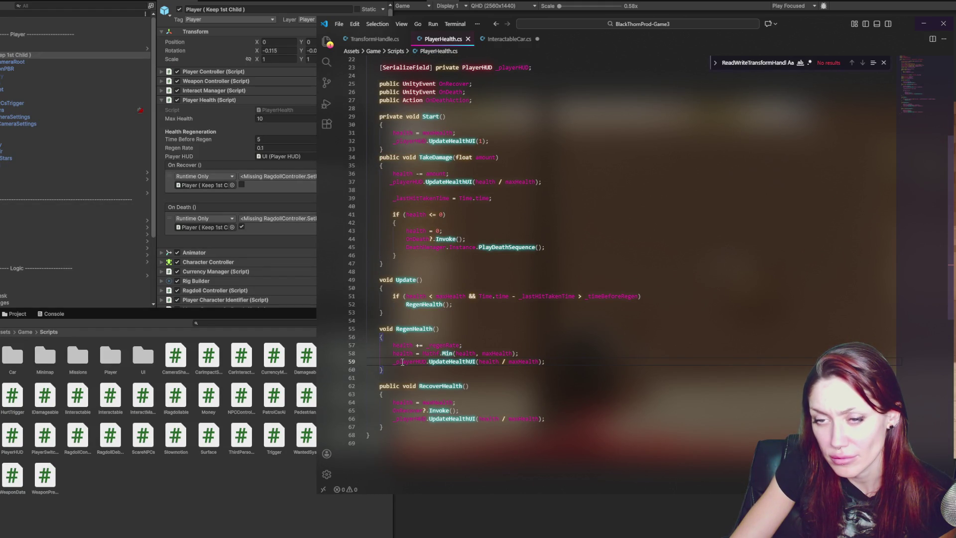
key("alt+Tab")
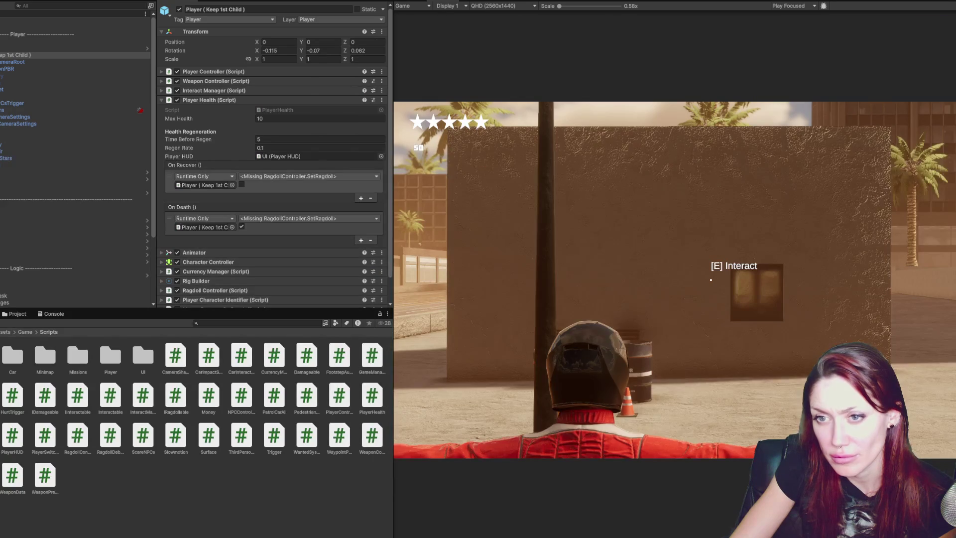
Capture a region screenshot of the Player Health component
key("Print")
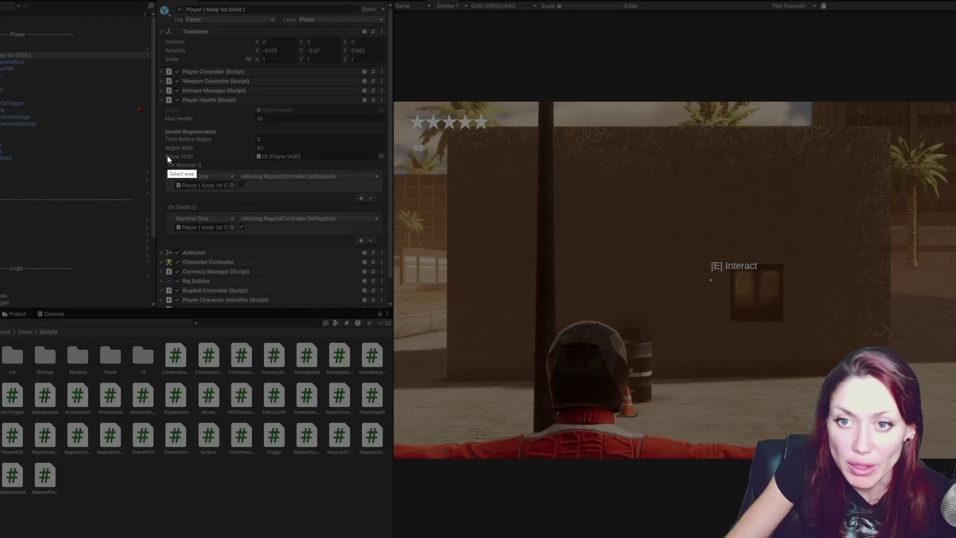
mouse_move(161, 95)
left_mouse_down()
mouse_move(366, 250)
mouse_move(389, 249)
left_mouse_up()
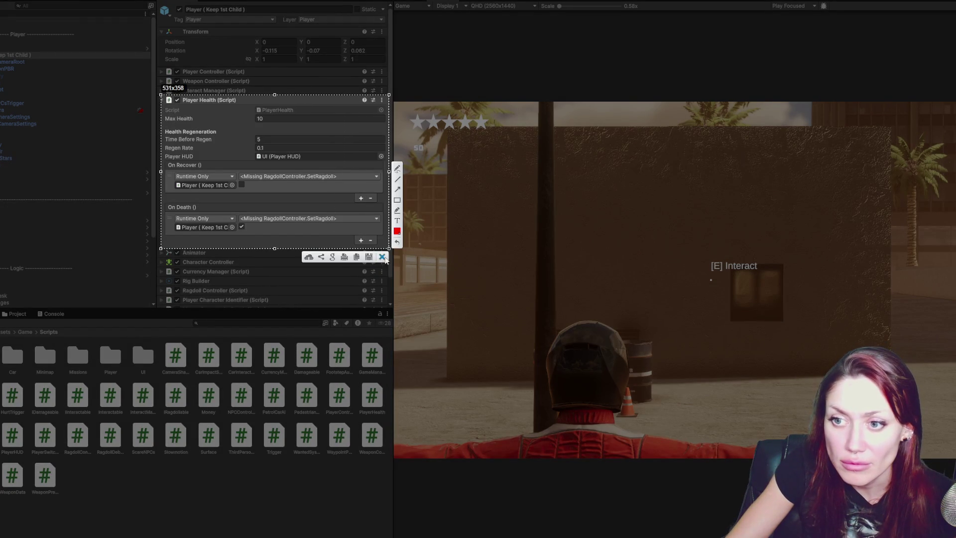
left_click(356, 257)
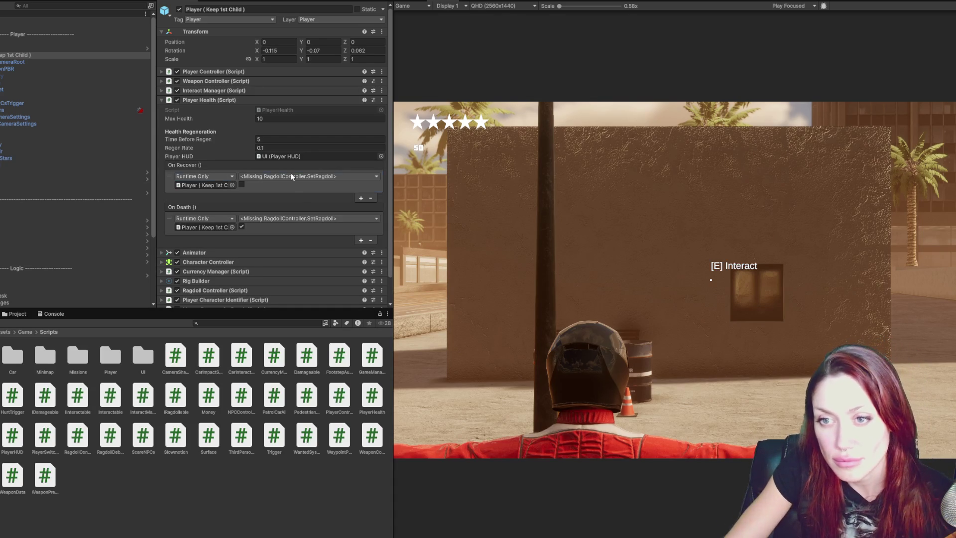
Remove the On Death and On Recover event entries, then show the Console
left_click(371, 240)
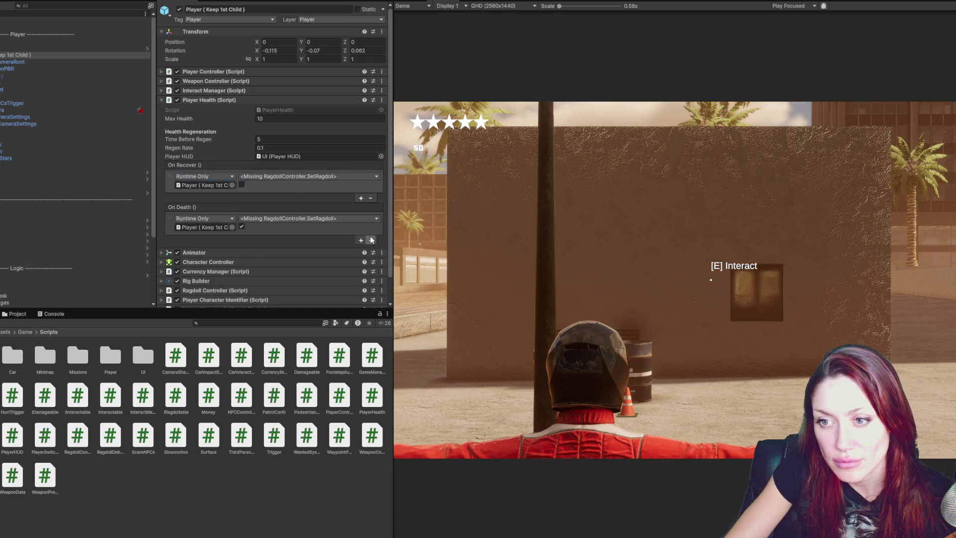
left_click(371, 198)
left_click(600, 220)
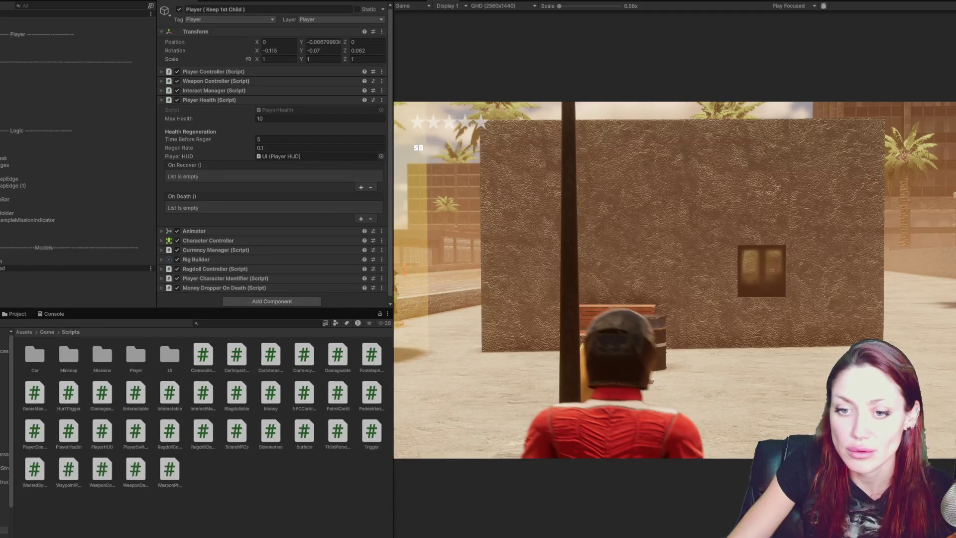
left_click(29, 314)
left_click(45, 315)
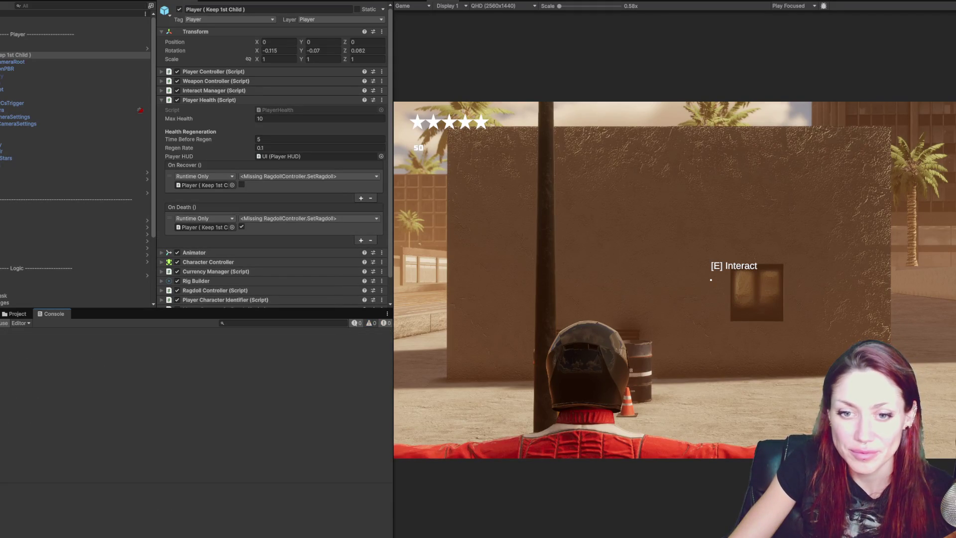
Stop Play mode, search the Hierarchy for 'property', clear it, and enlarge the Console
left_click(471, 2)
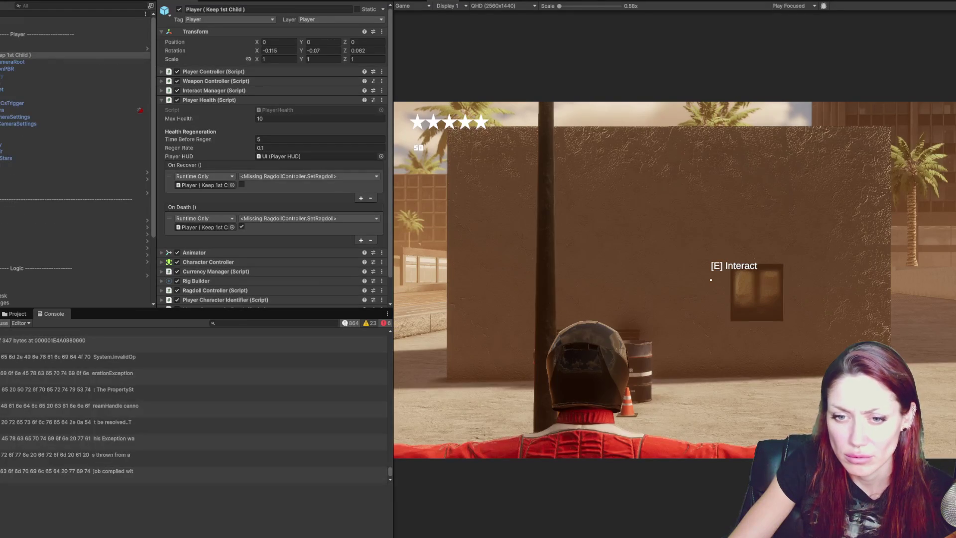
left_click(39, 6)
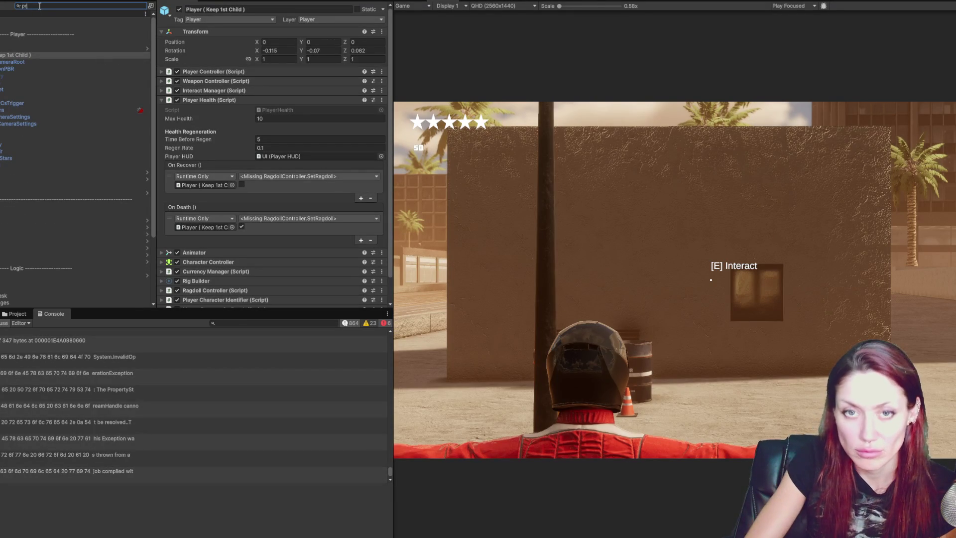
type("prop")
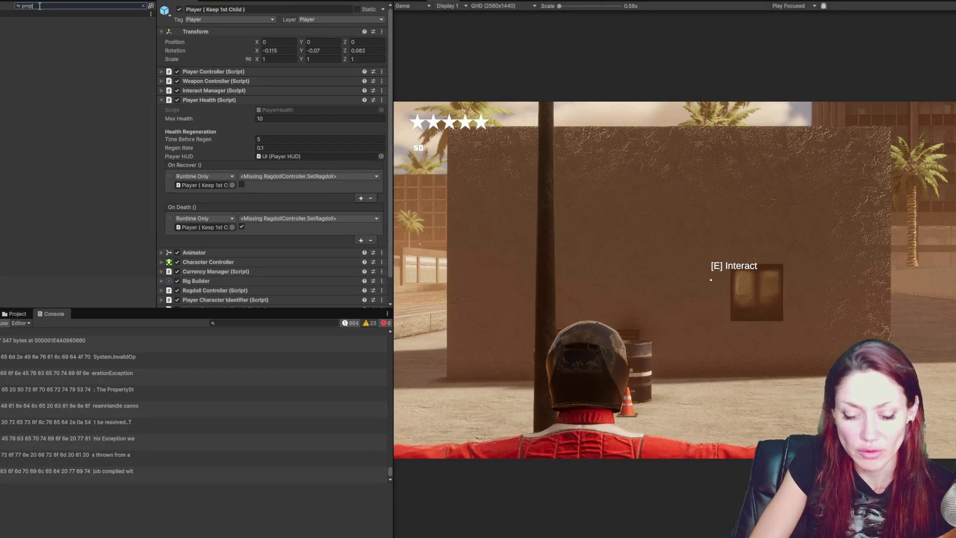
type("erty")
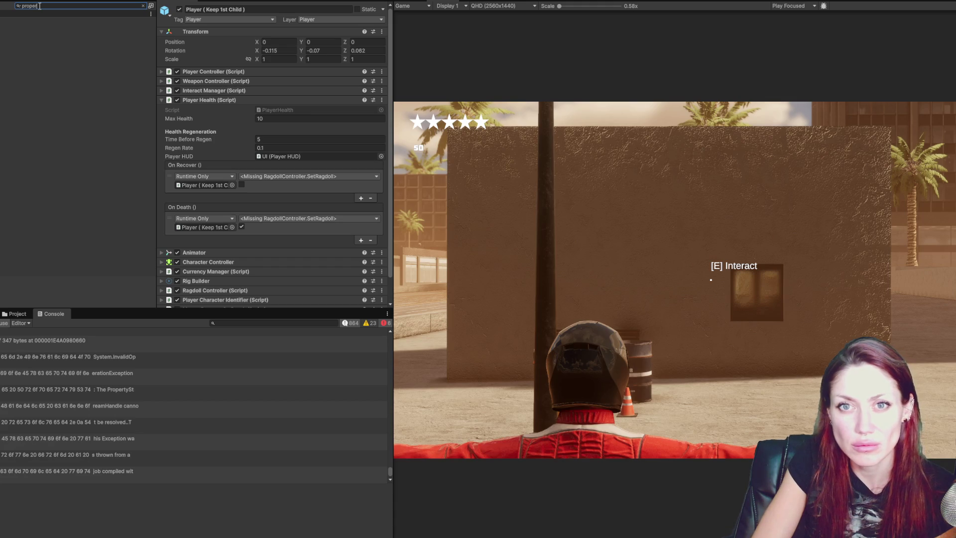
double_click(39, 6)
key("BackSpace")
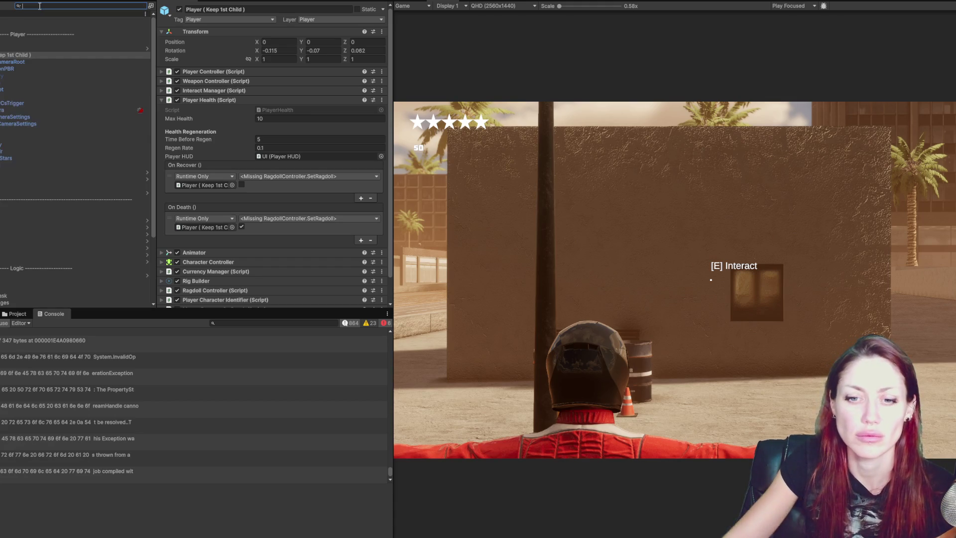
mouse_move(390, 472)
left_mouse_down()
mouse_move(399, 324)
mouse_move(406, 464)
mouse_move(417, 333)
mouse_move(389, 329)
left_mouse_up()
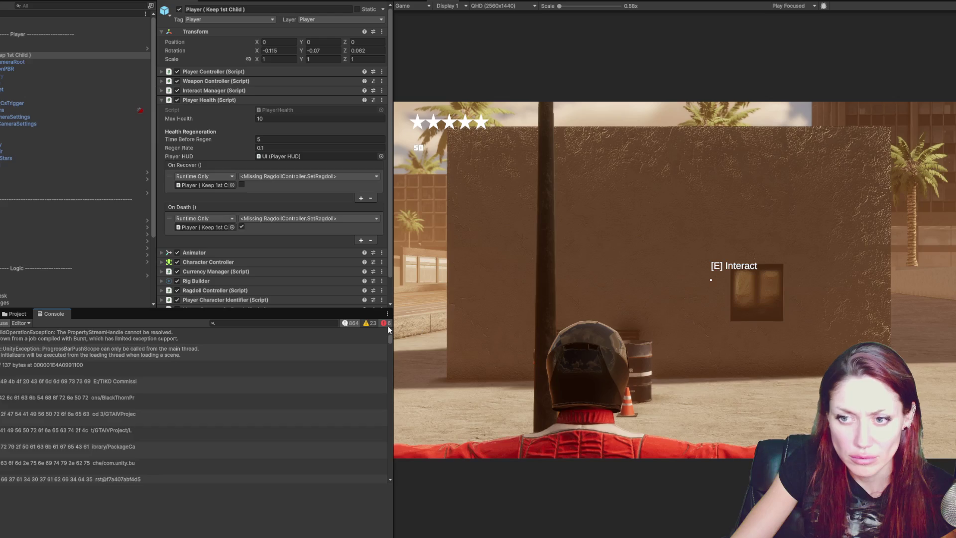
Hide Console info messages and read the ProgressBarPushScope exception's stack trace
left_click(355, 323)
left_click(231, 369)
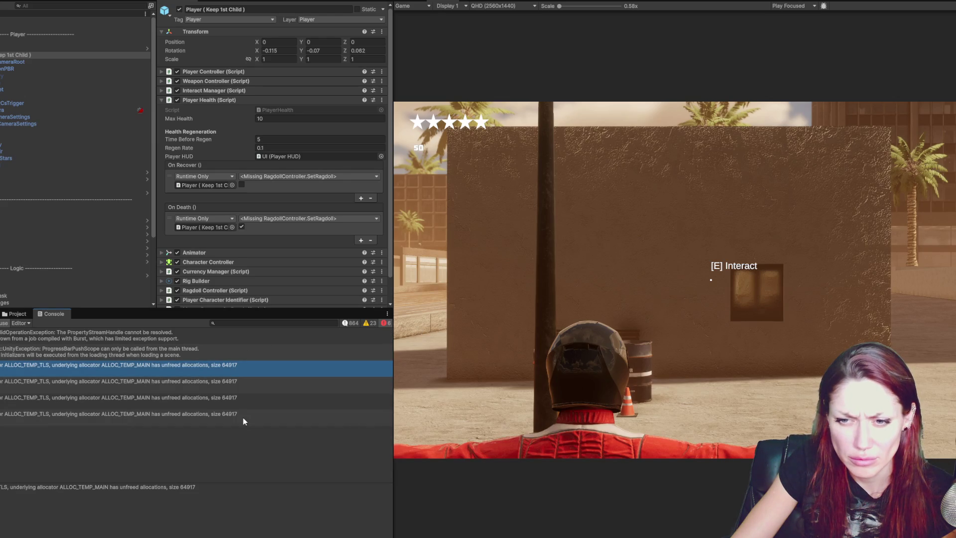
key("Up")
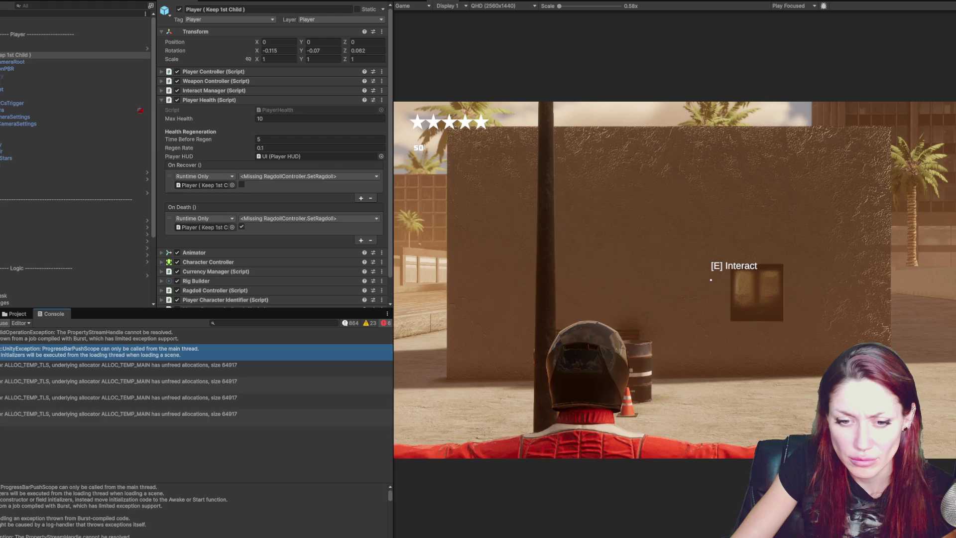
scroll(53, 490, "down", 3)
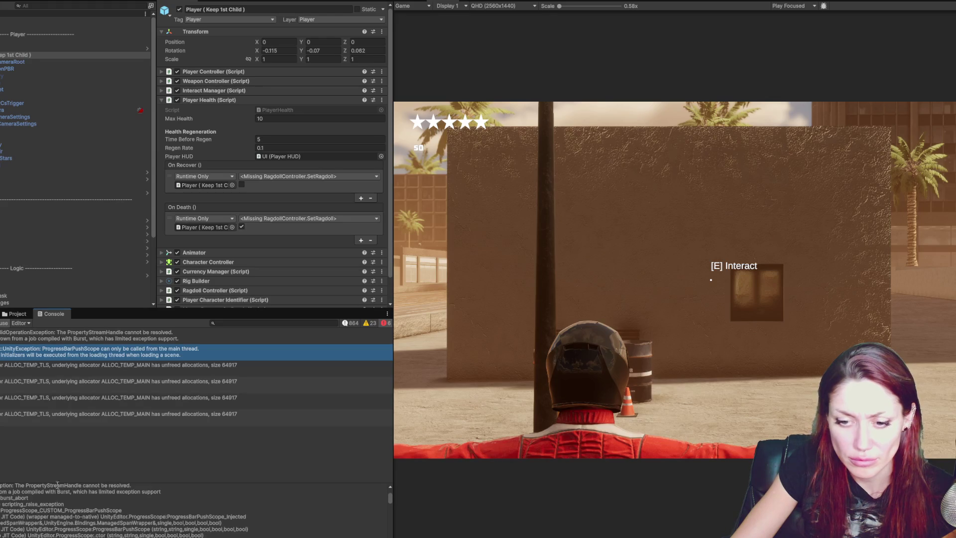